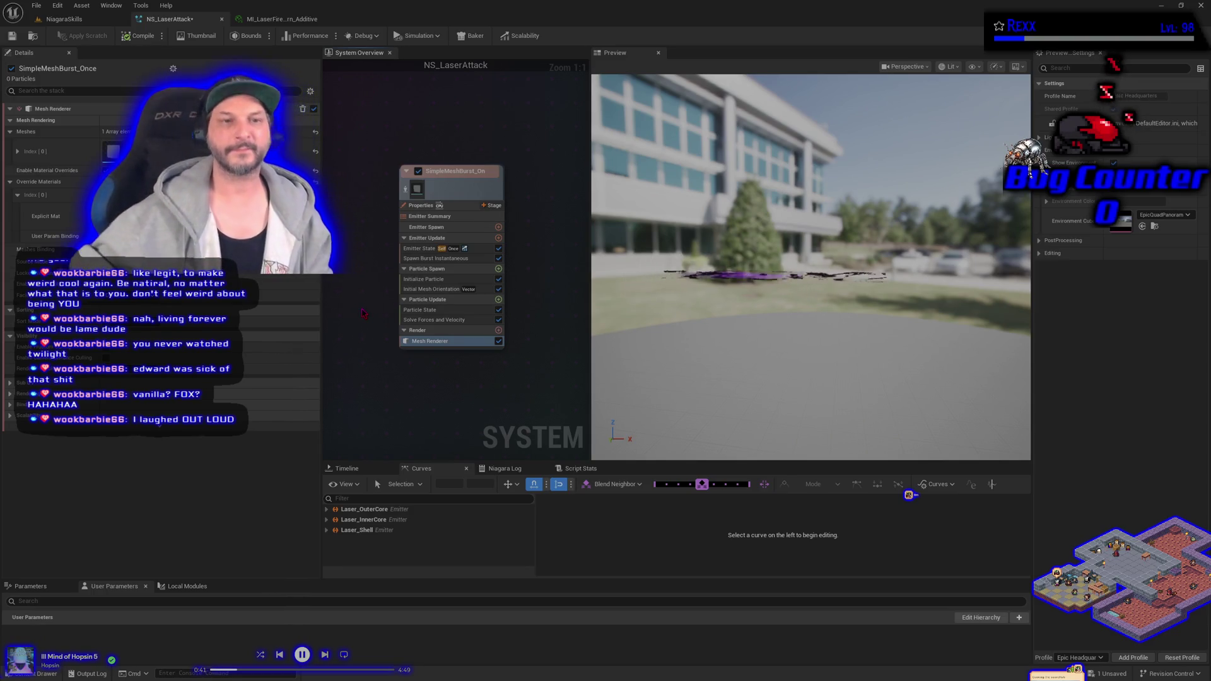
Save NS_LaserAttack so its SimpleMeshBurst_Once emitter compiles and previews the purple laser streak
click(11, 37)
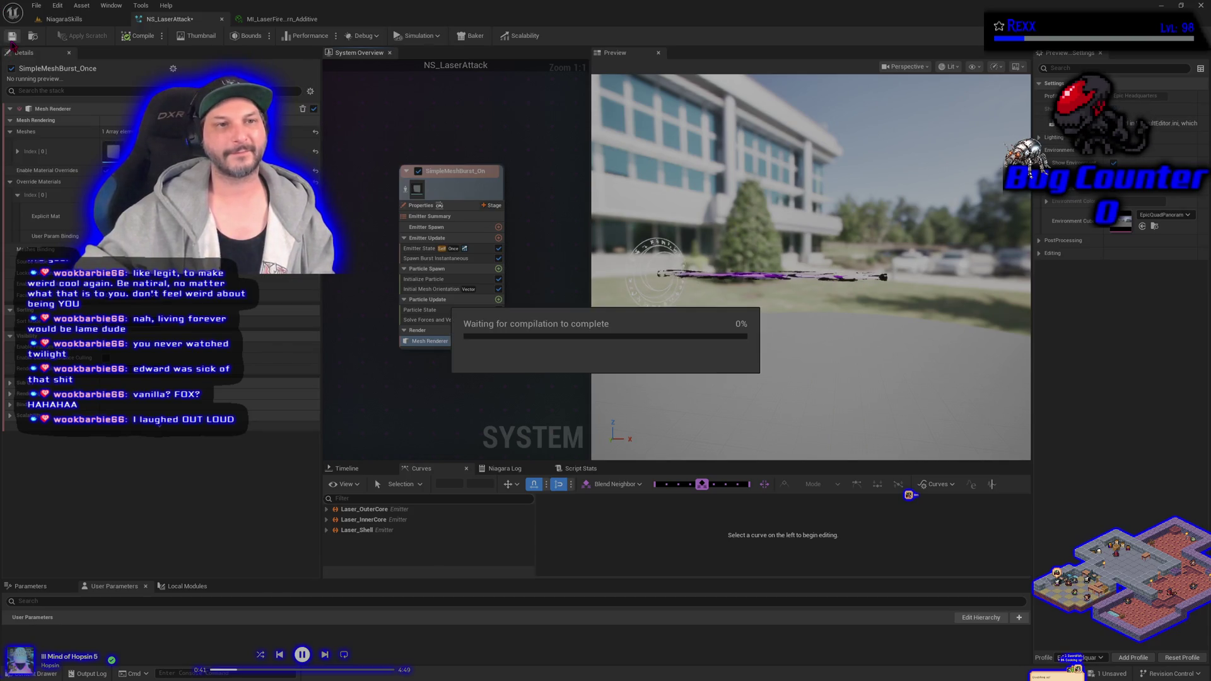
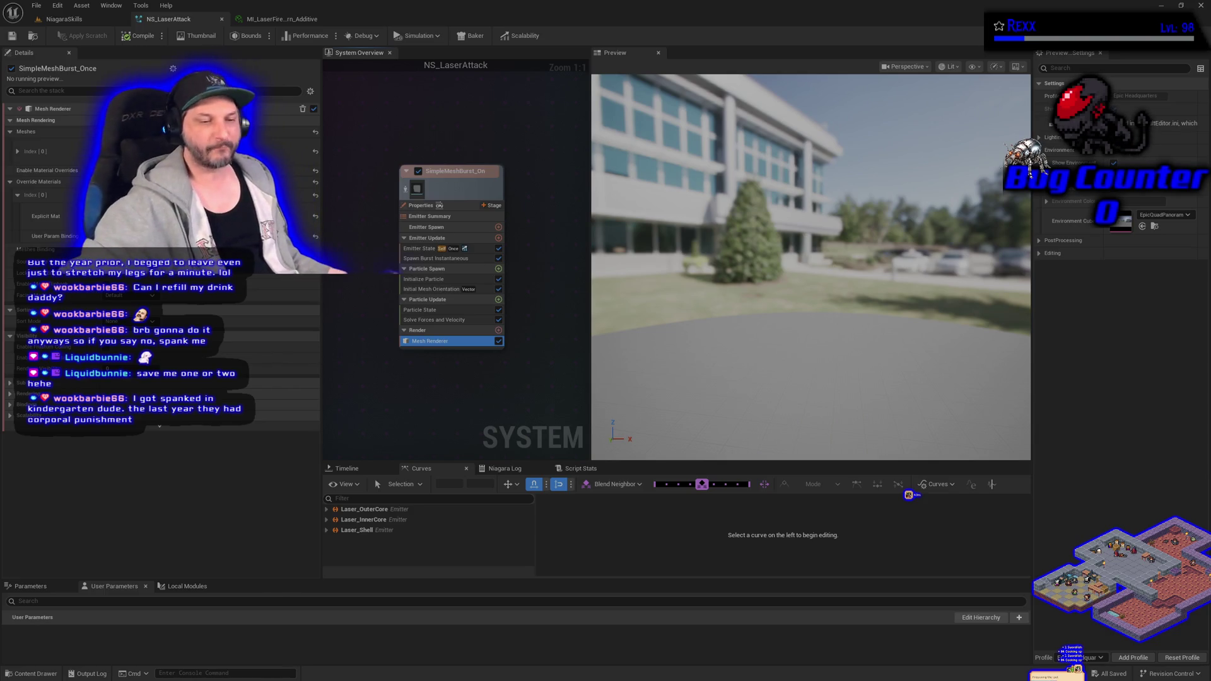
Show the Mesh Renderer settings of the SimpleMeshBurst_Once emitter
click(508, 396)
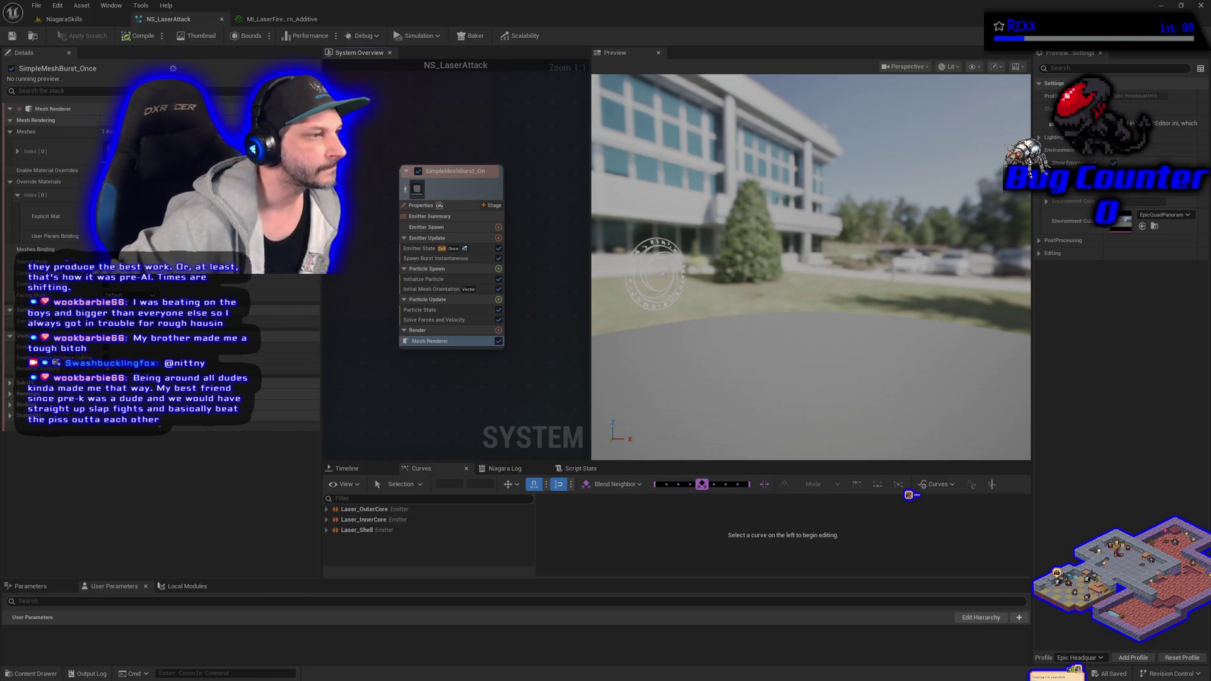
Switch to the StreamElements media-request page in Chrome
key(alt+Tab)
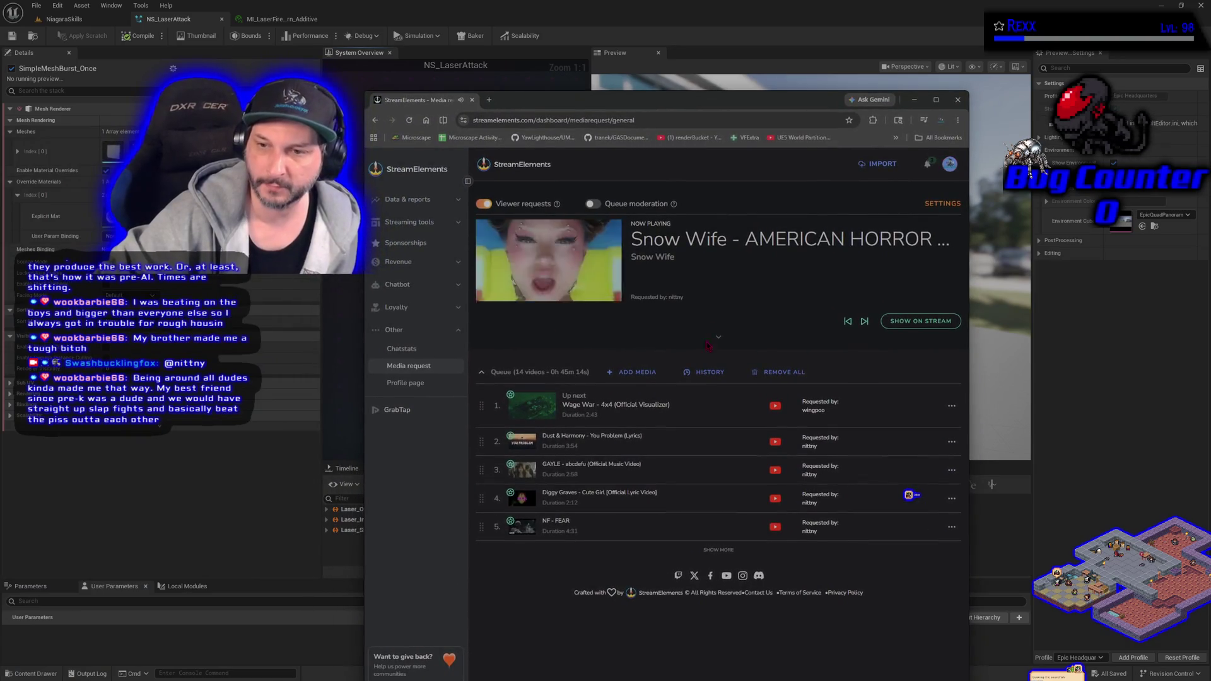
Expand the now-playing song into the full YouTube video player
click(718, 337)
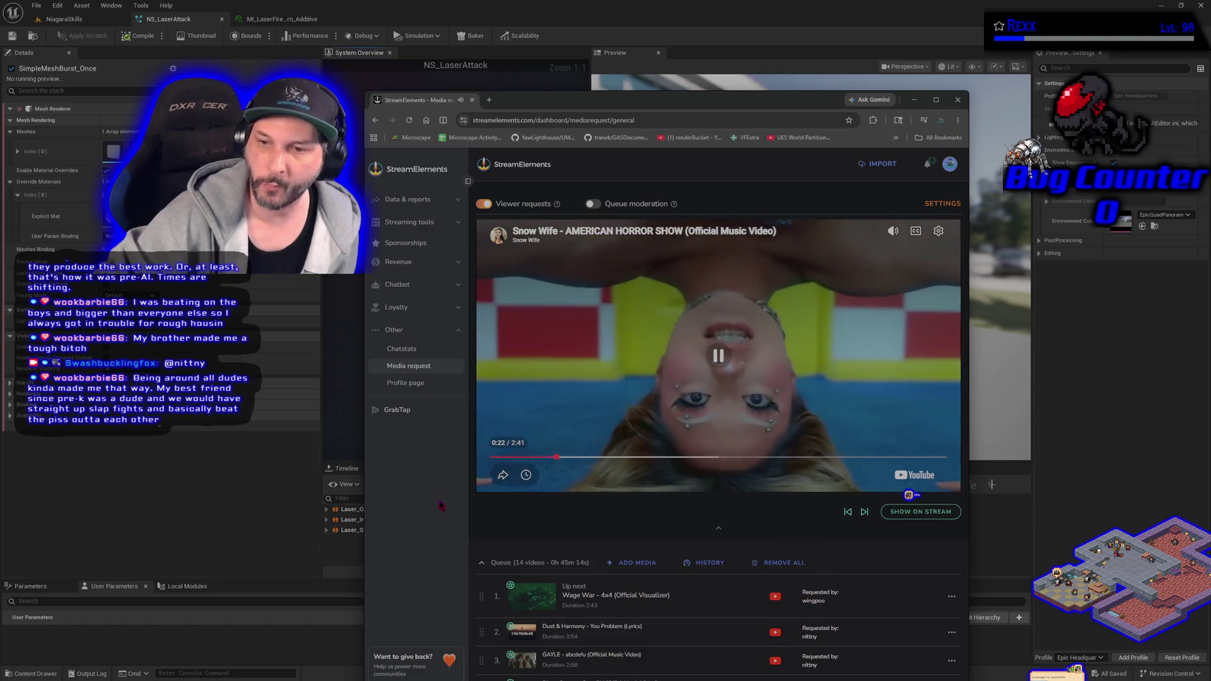
Move the browser window off screen to uncover Unreal Engine
drag(636, 99, 0, 158)
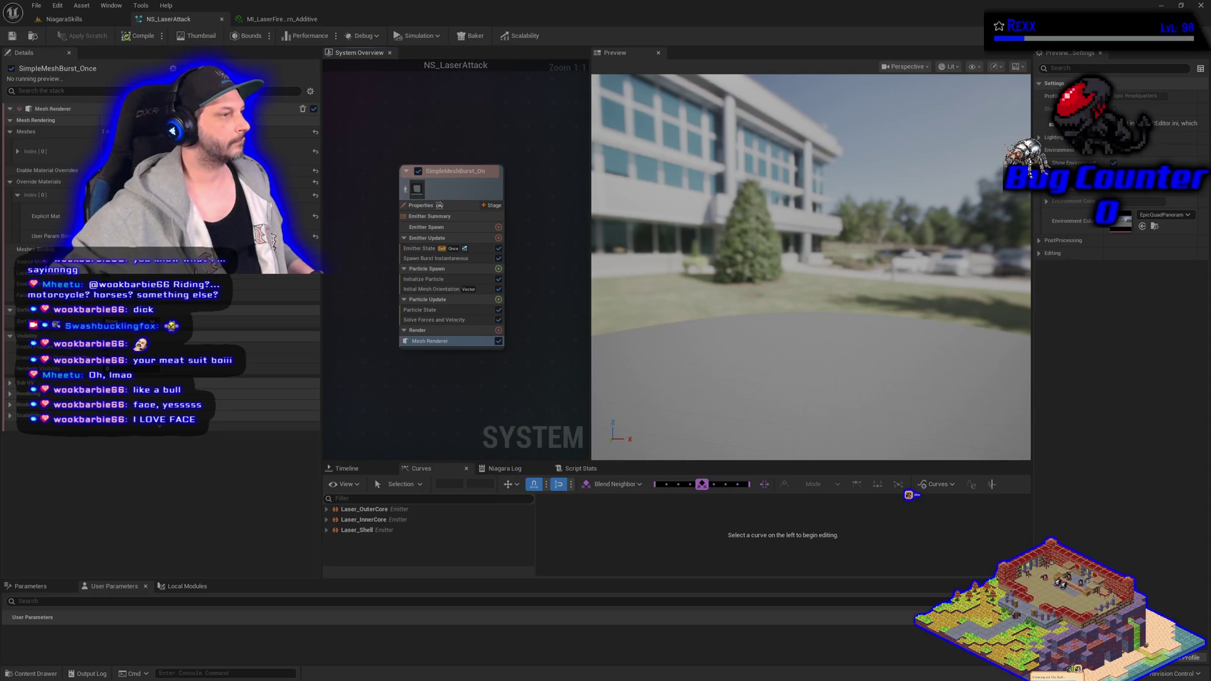
click(424, 279)
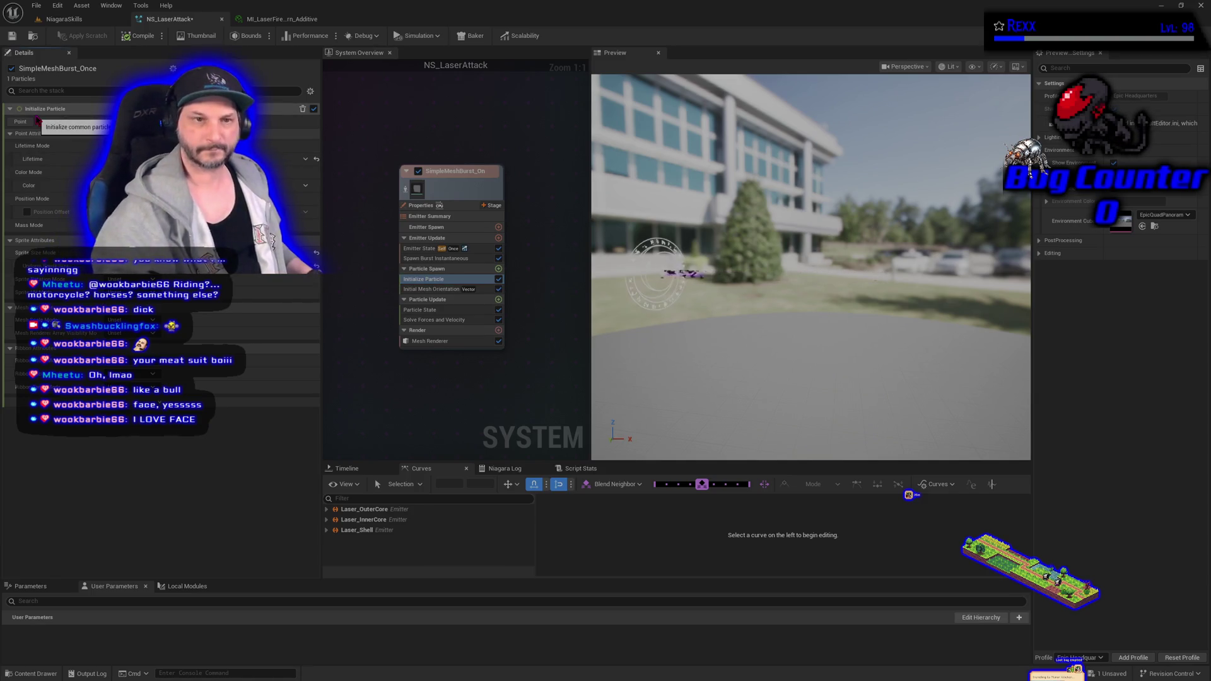
Inspect the Color setting in Laser_OuterCore's Initialize Particle module
mouse_move(355, 110)
mouse_down()
mouse_move(359, 197)
mouse_move(446, 389)
mouse_up()
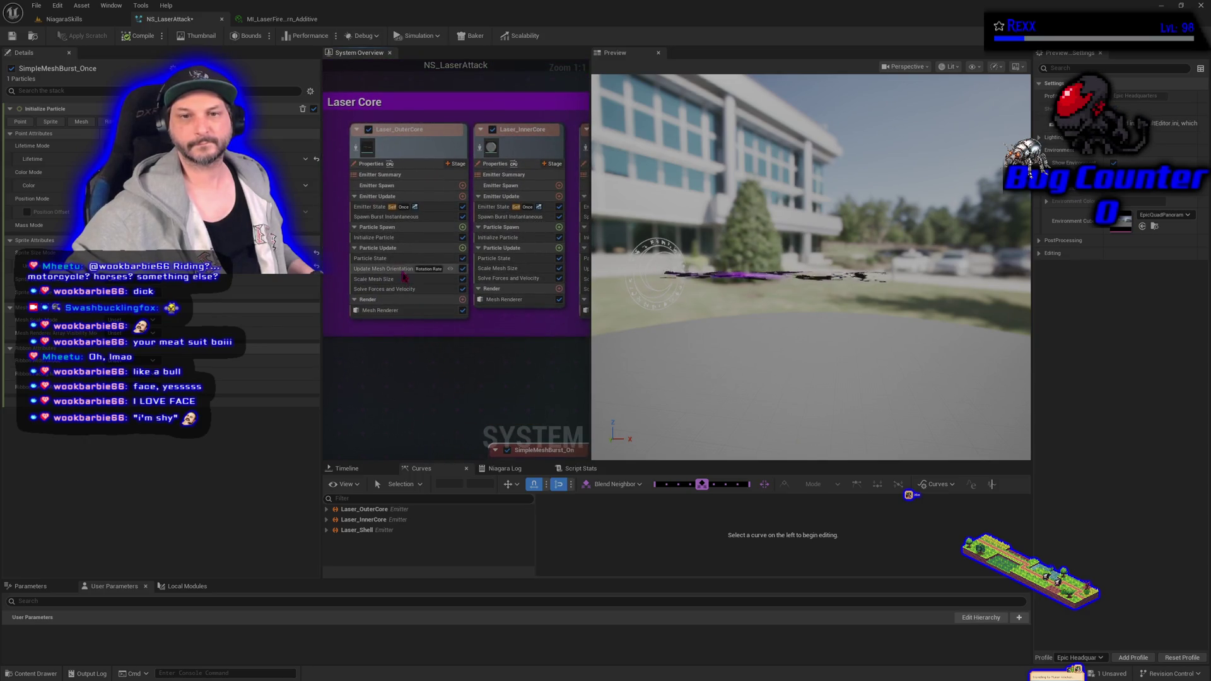
click(379, 238)
right_click(94, 185)
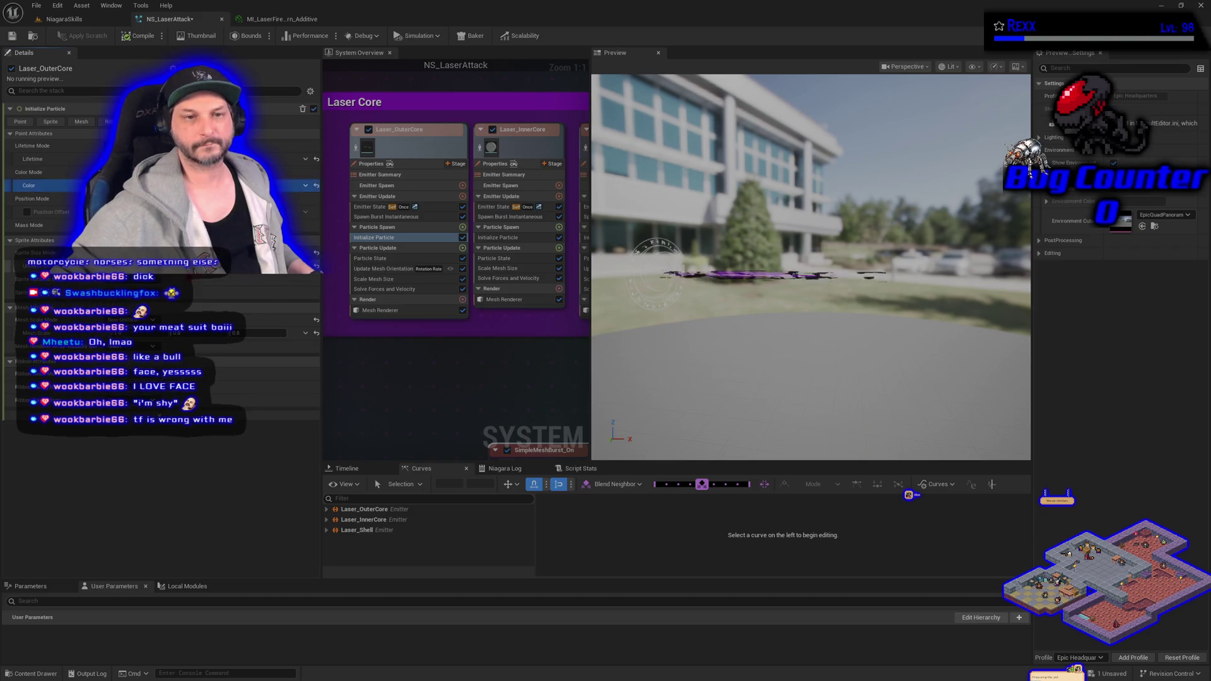
Make SimpleMeshBurst's Initialize Particle Color purple and orbit the preview to face the beam
mouse_move(405, 415)
mouse_down()
mouse_move(412, 141)
mouse_move(267, 138)
mouse_up()
click(379, 279)
click(70, 185)
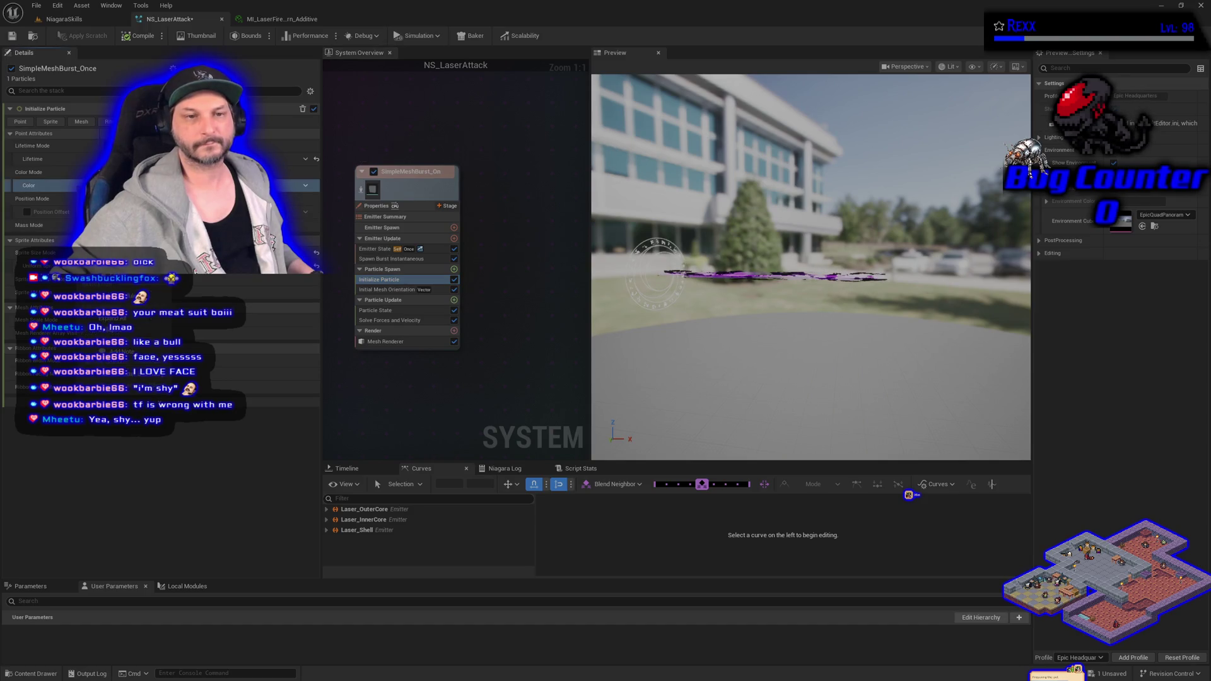
click(623, 323)
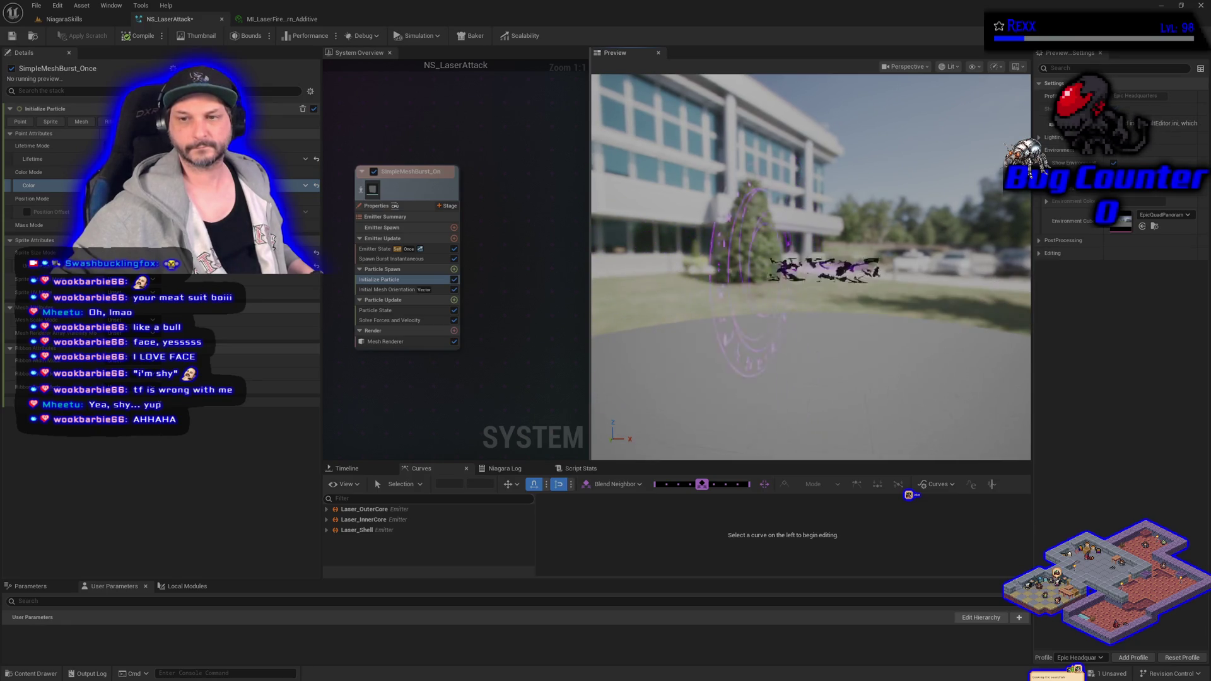
drag(811, 265, 750, 264)
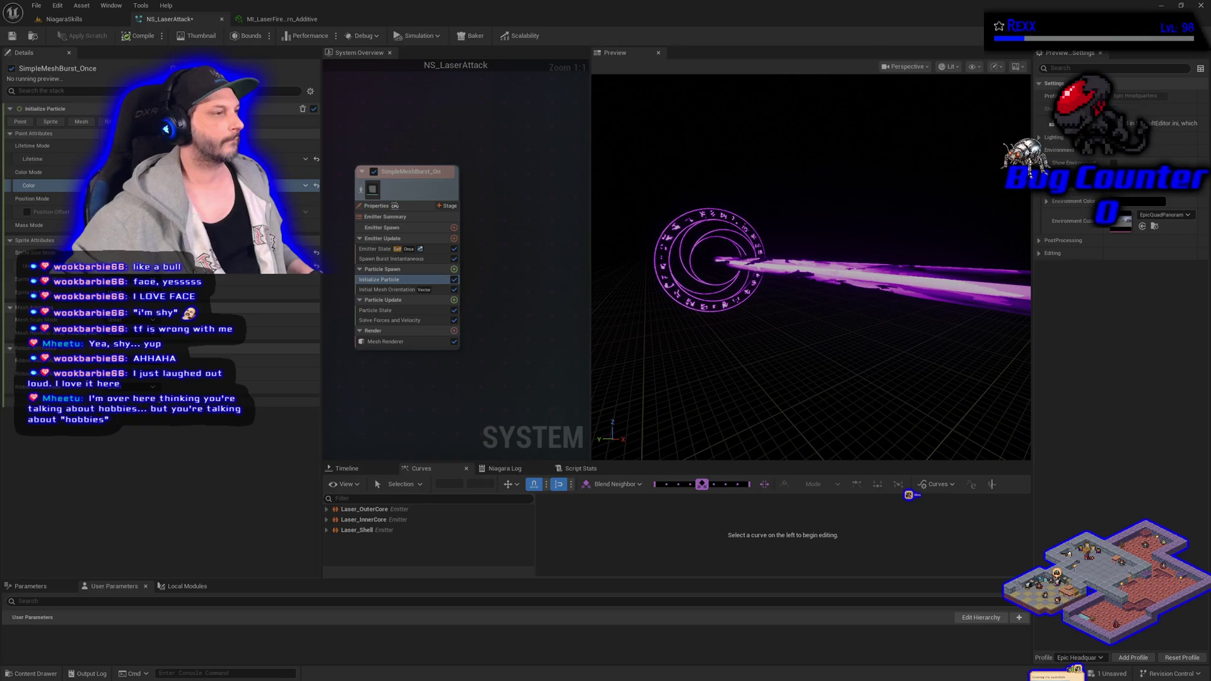
Save NS_LaserAttack with File > Save All
click(35, 5)
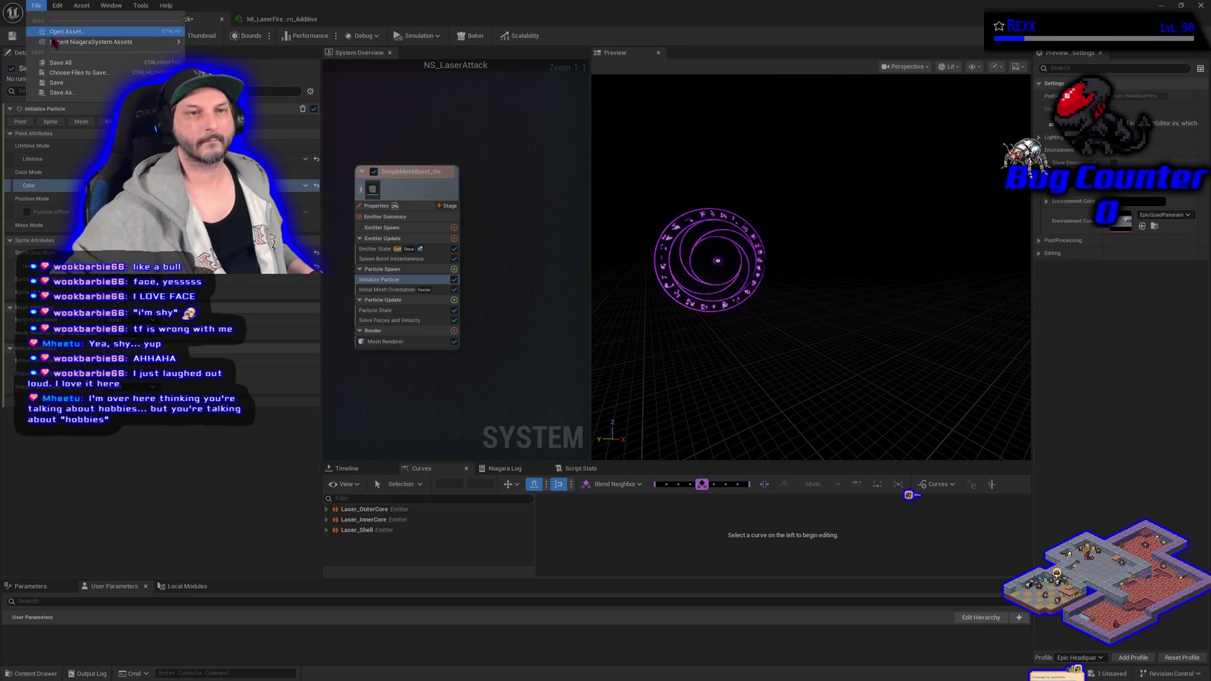
click(57, 67)
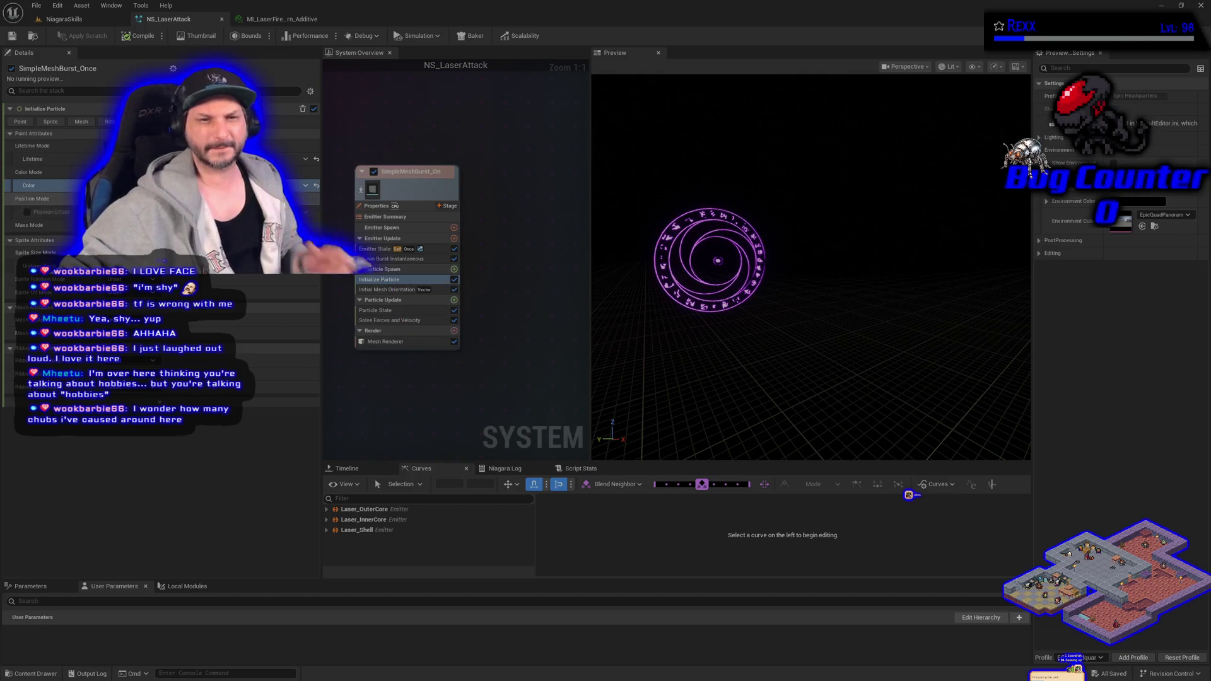
Set the burst particle colour's brightness to 10, then 5, accept it and save
click(202, 186)
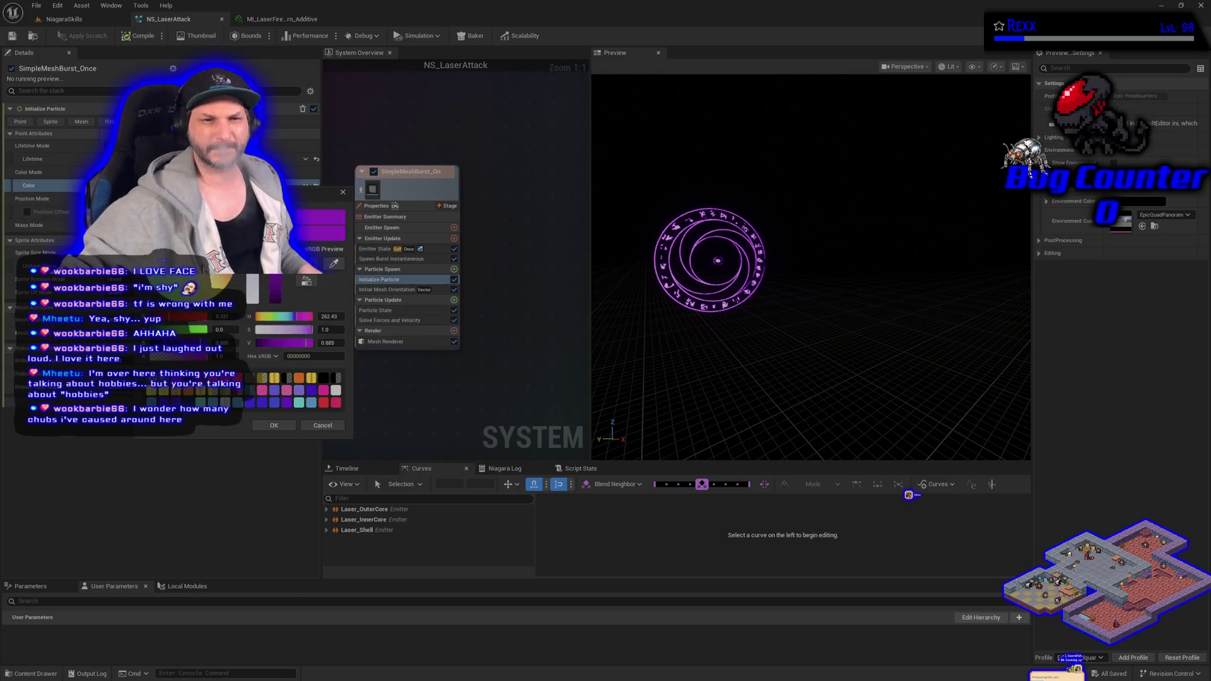
click(326, 342)
text(10)
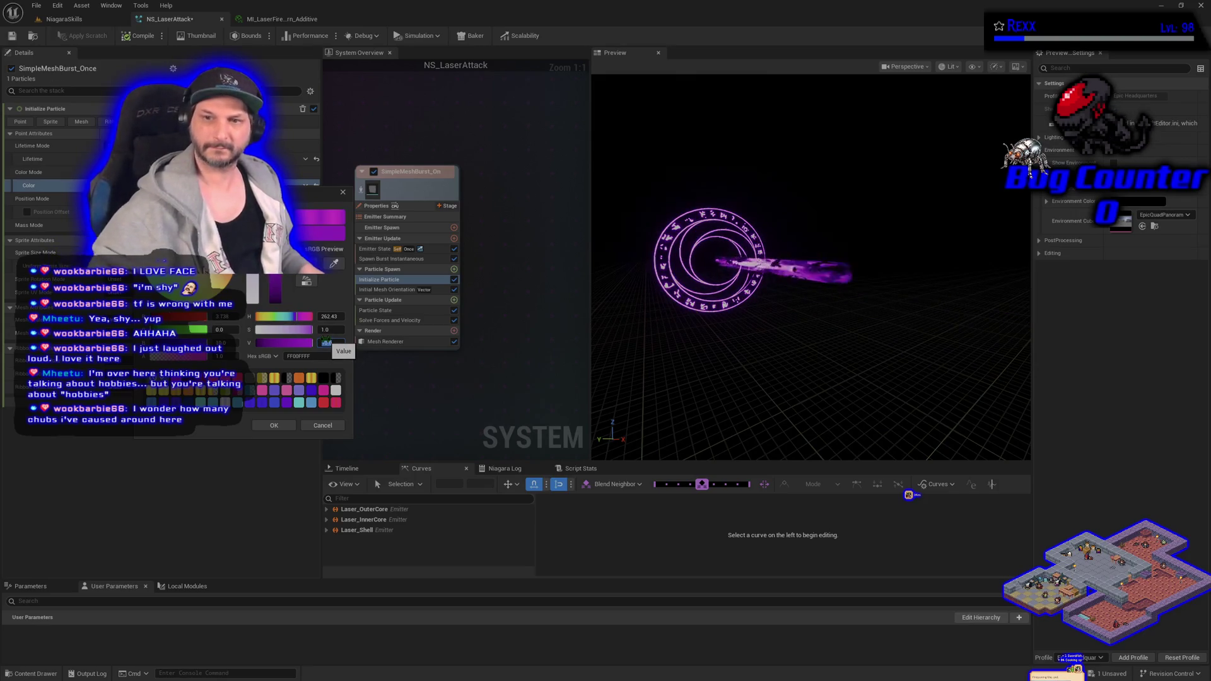
key(Return)
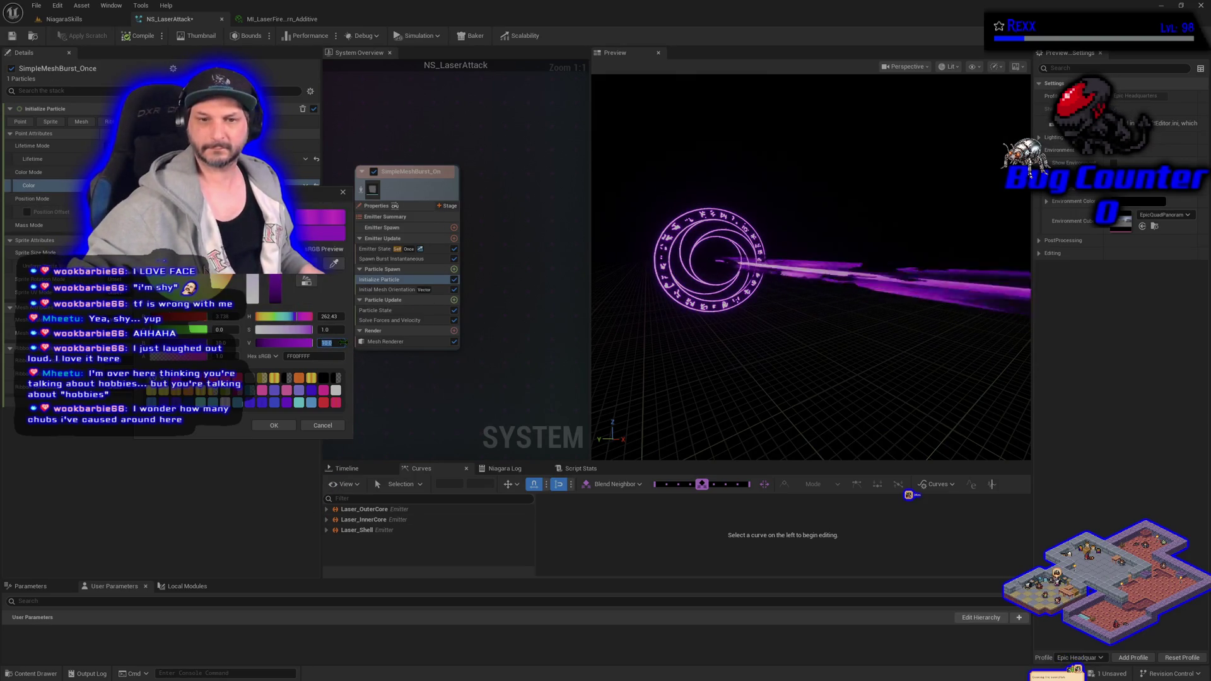
text(5)
key(Return)
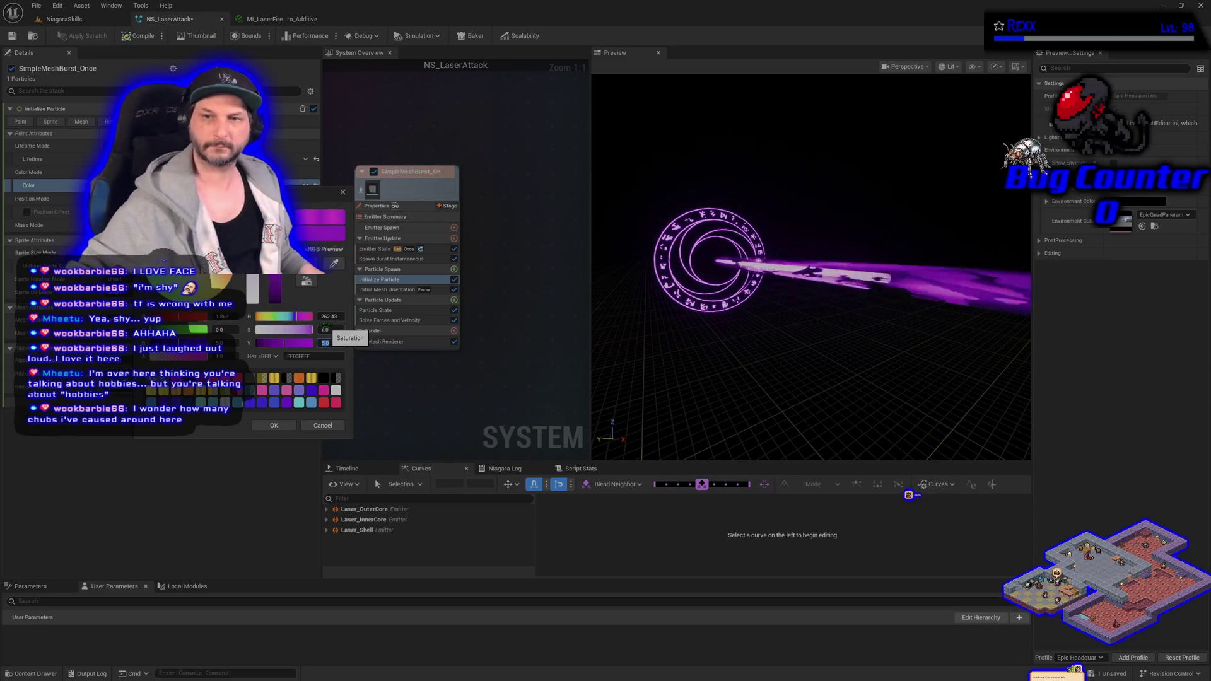
click(272, 427)
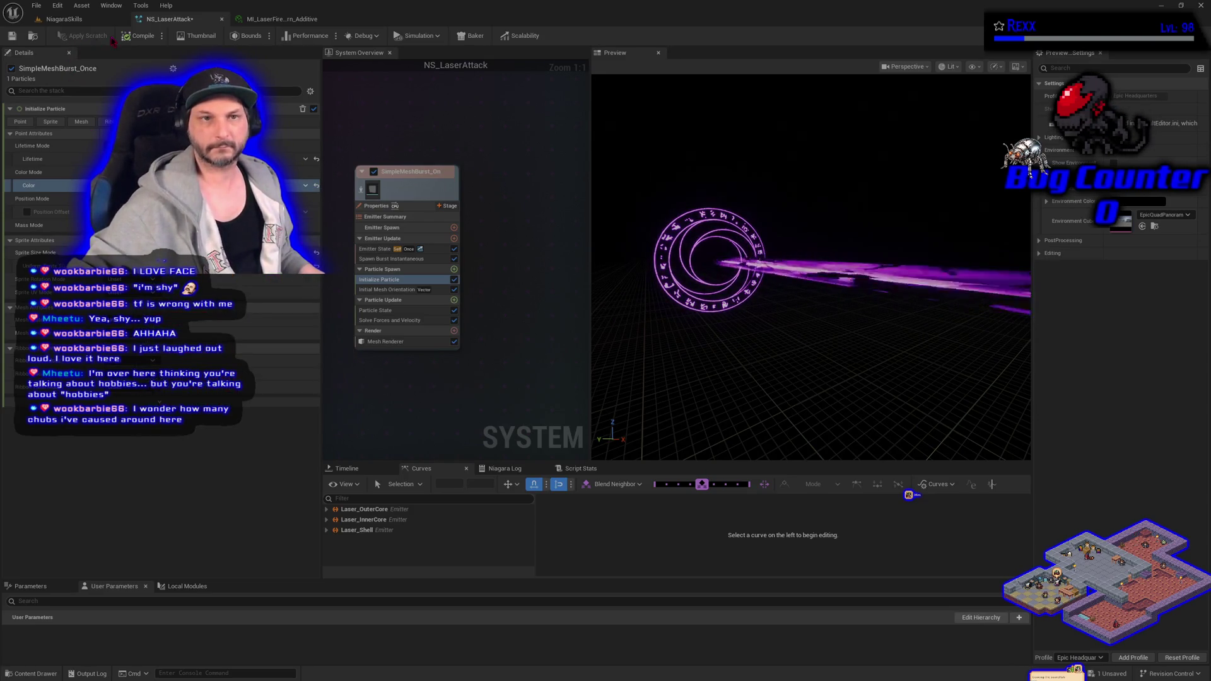
click(14, 39)
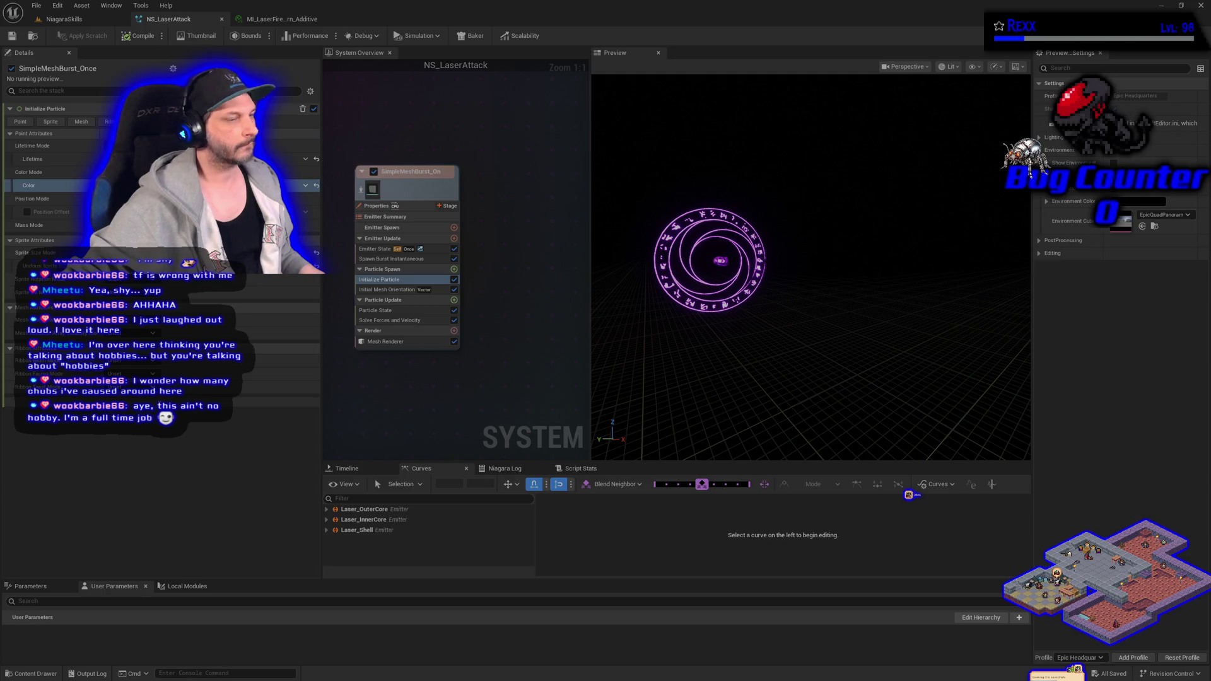
Drag the particle colour's brightness far down for a much darker purple, then Save All
click(252, 186)
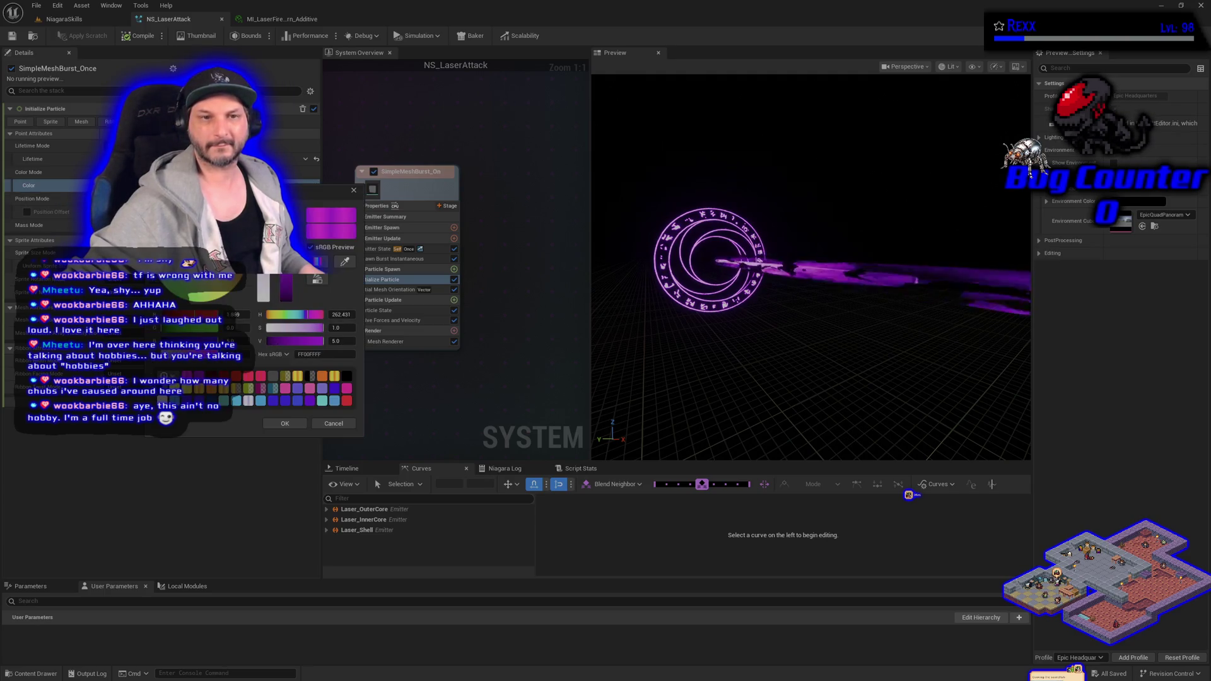
drag(285, 287, 286, 303)
click(284, 424)
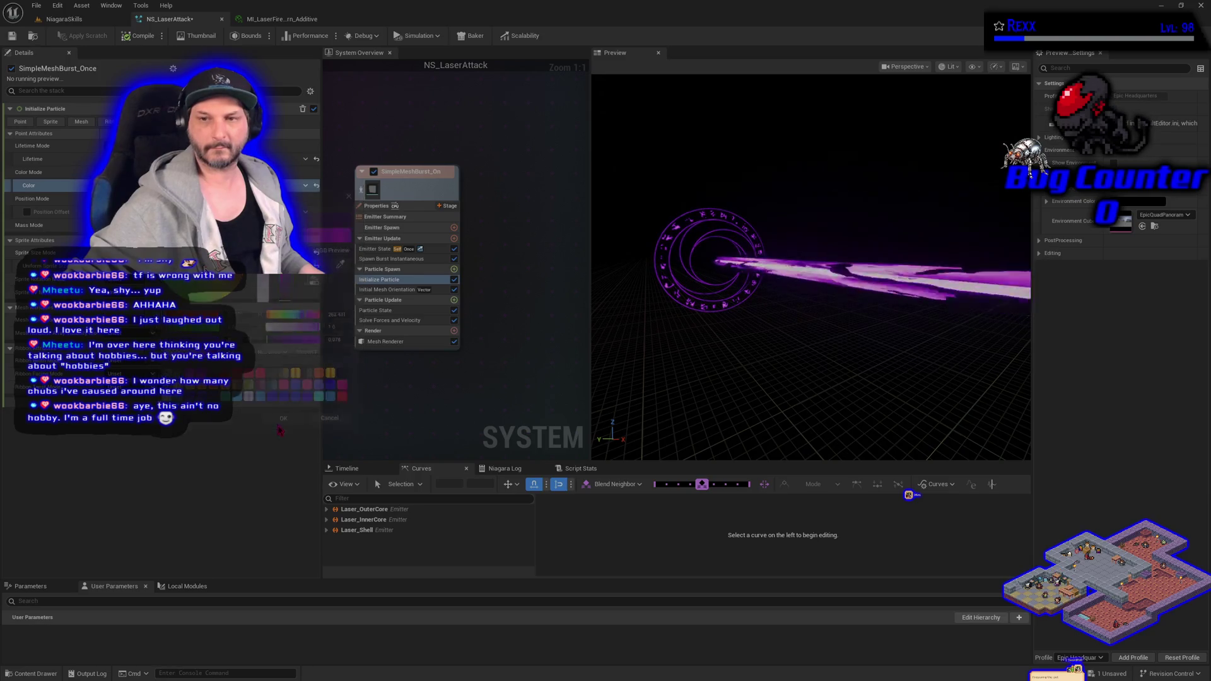
click(36, 5)
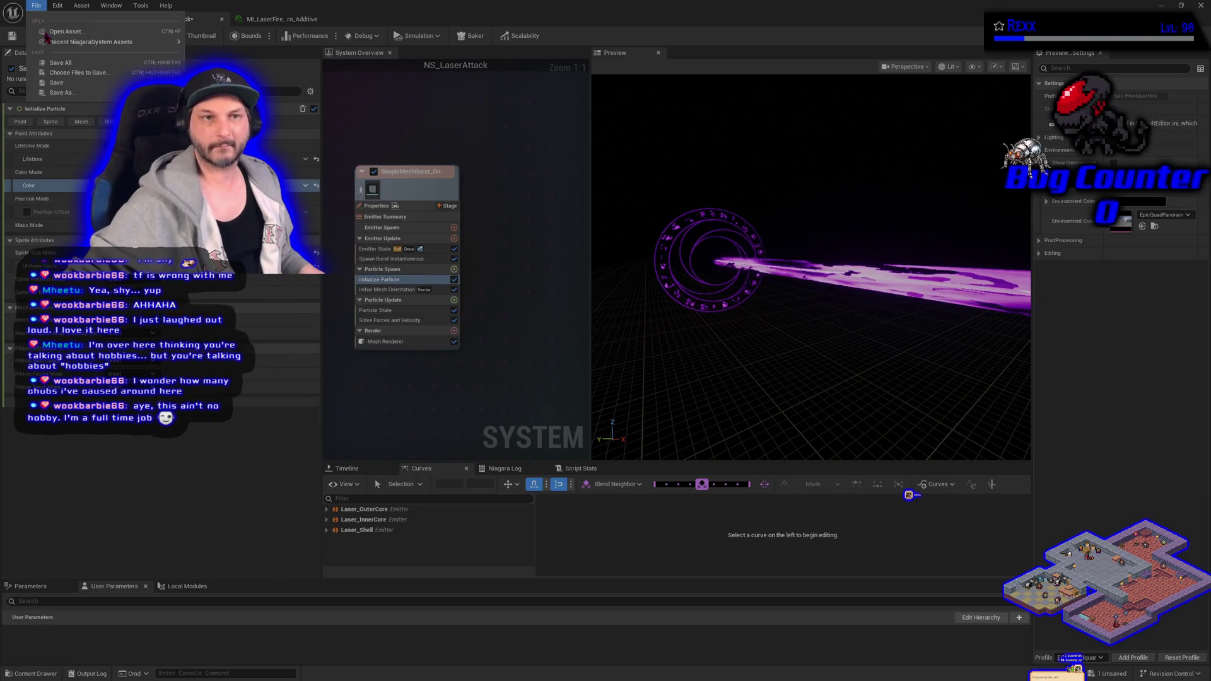
click(58, 62)
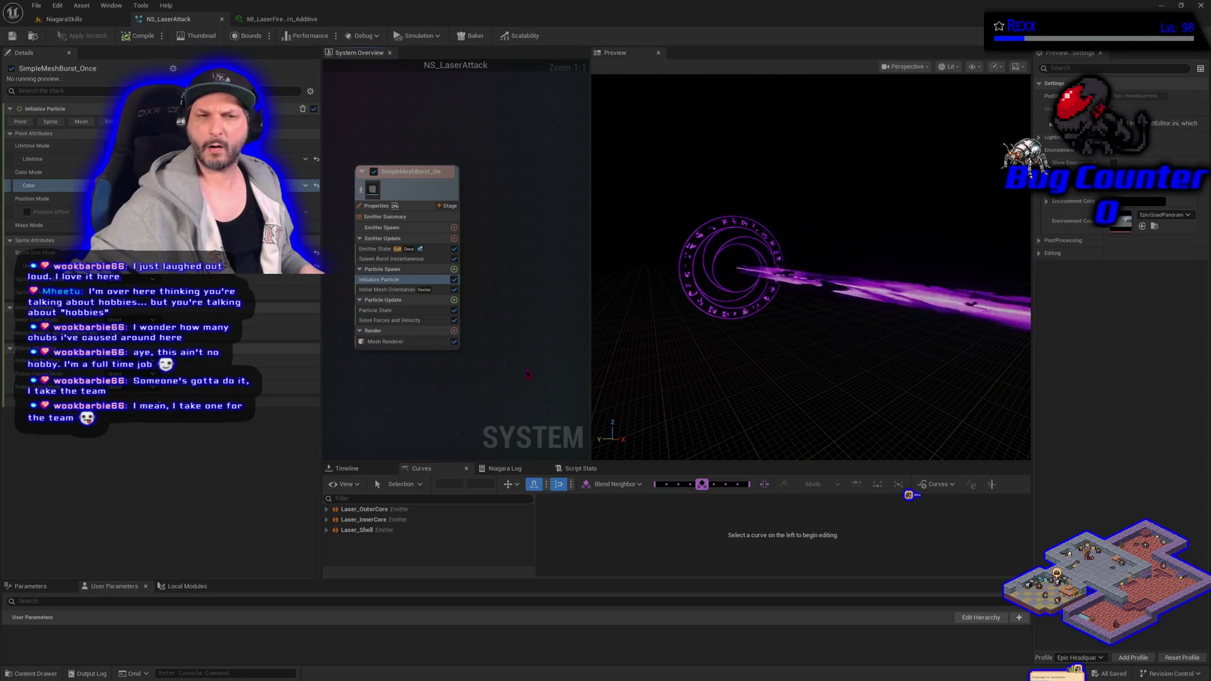
Show Laser_OuterCore's Update Mesh Orientation settings, briefly checking Laser_Shell's settings
scroll(528, 374, down, 4)
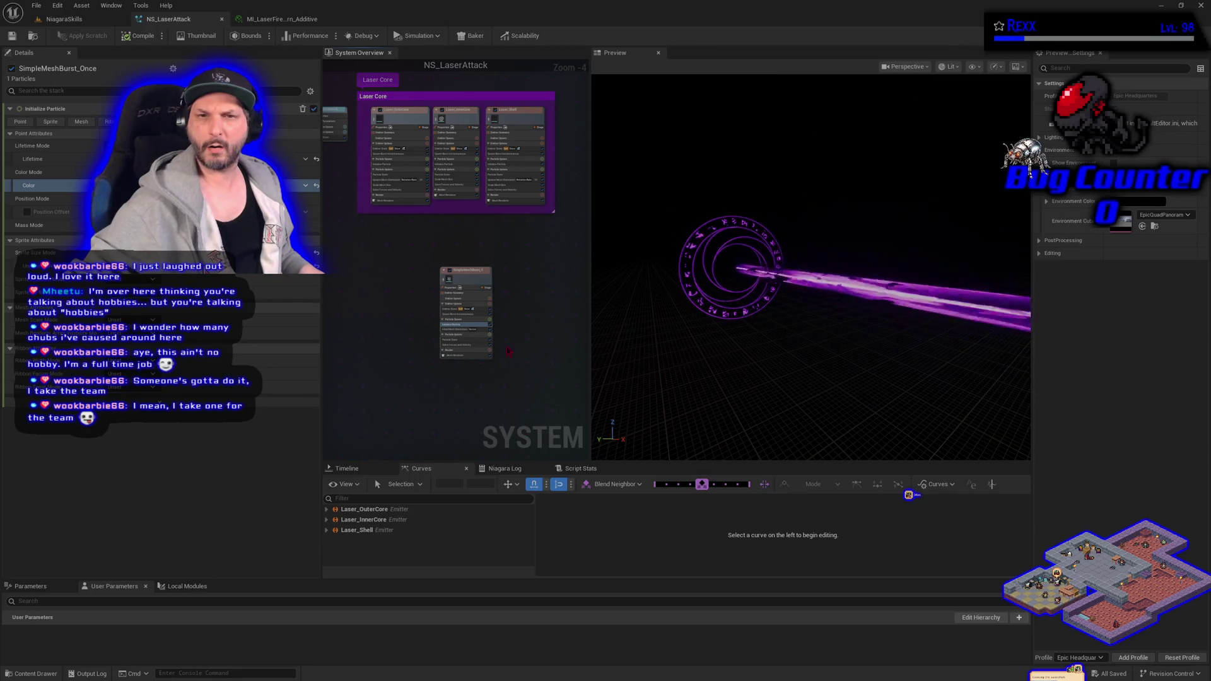
click(413, 127)
scroll(410, 179, up, 3)
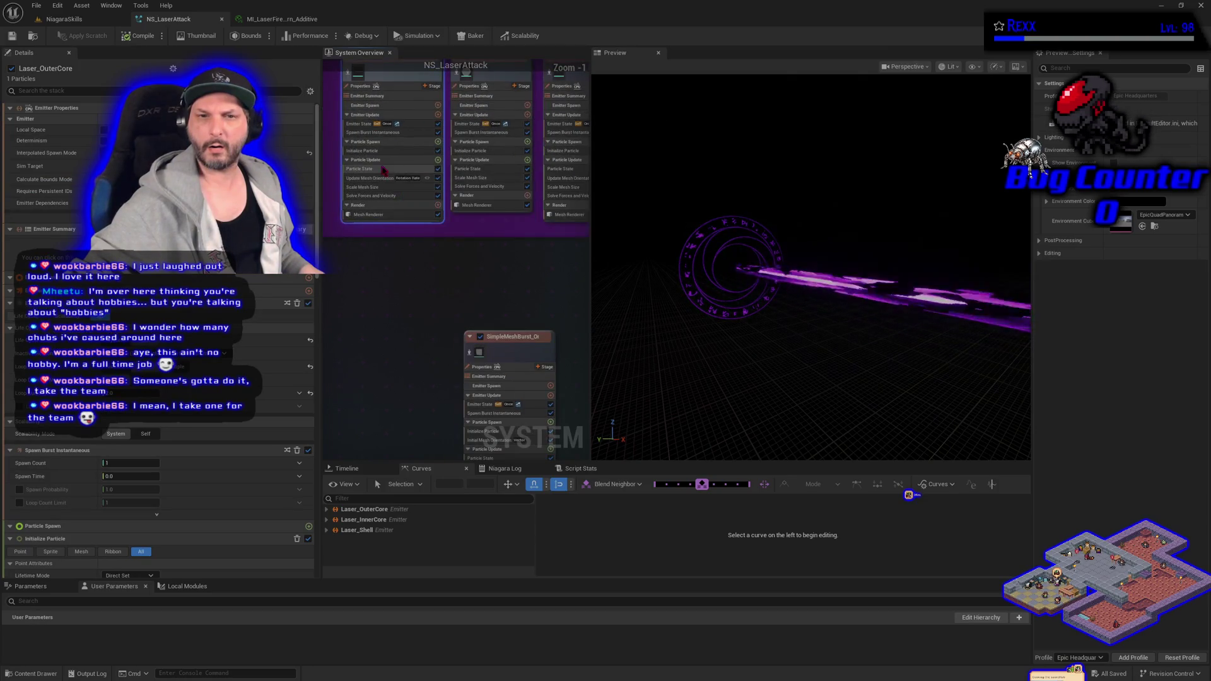
click(384, 179)
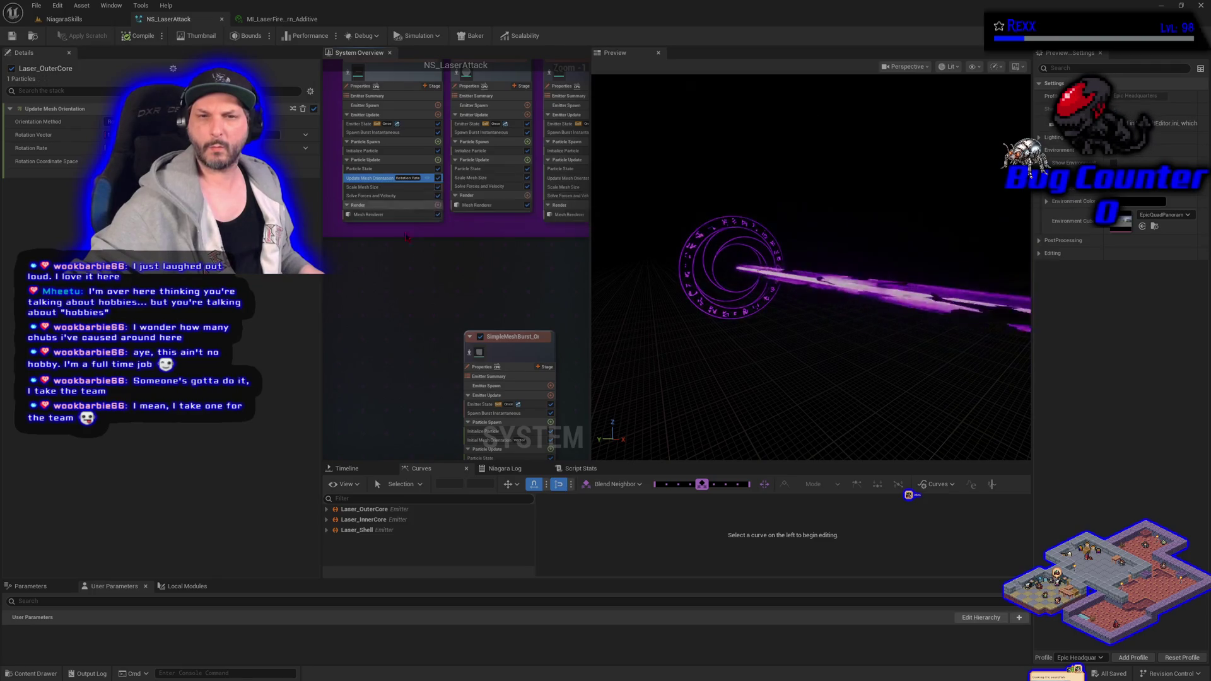
drag(417, 272, 419, 312)
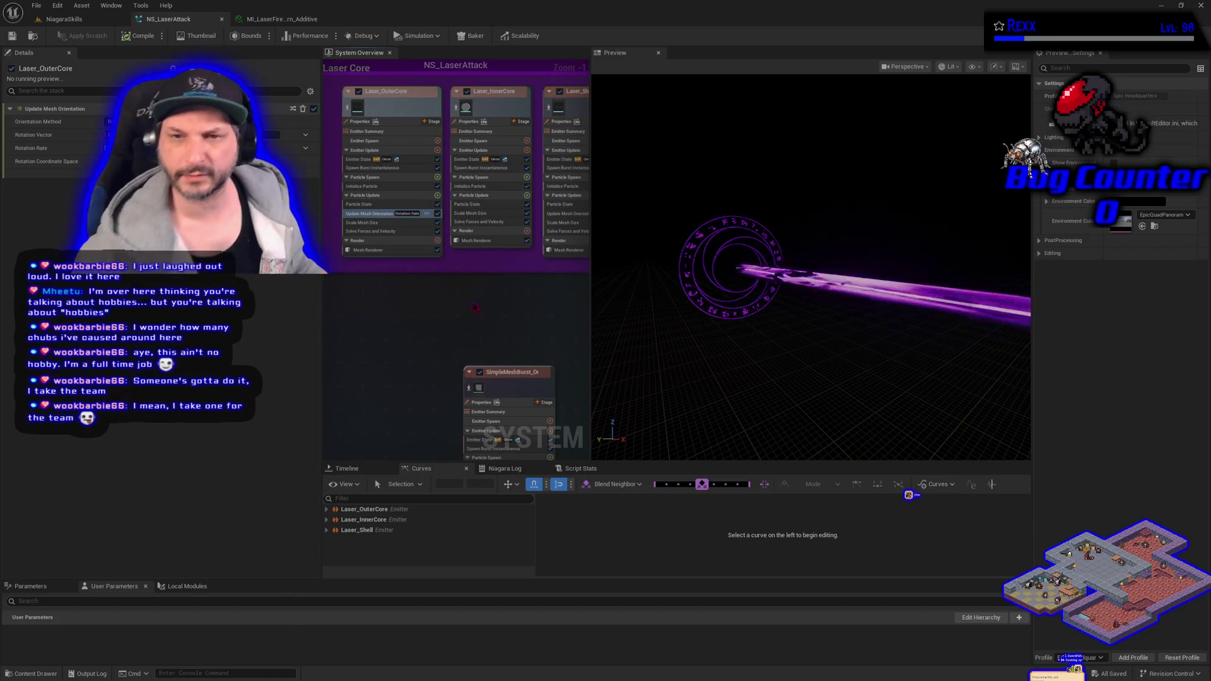
click(567, 221)
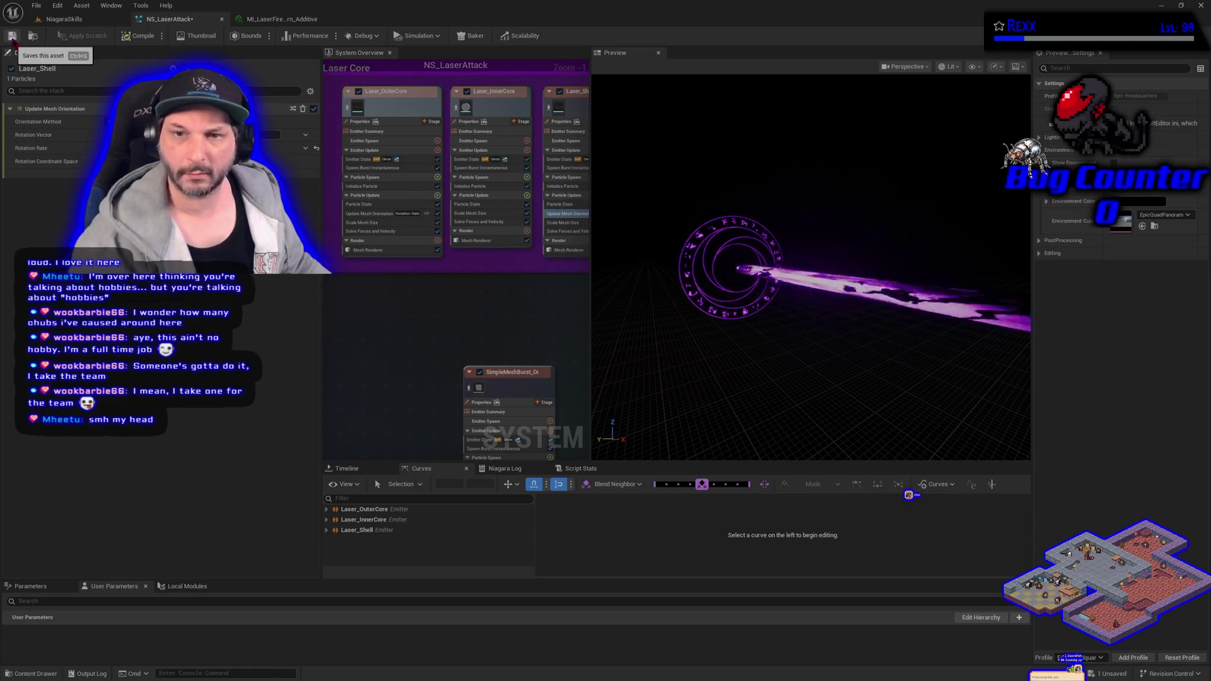
click(366, 215)
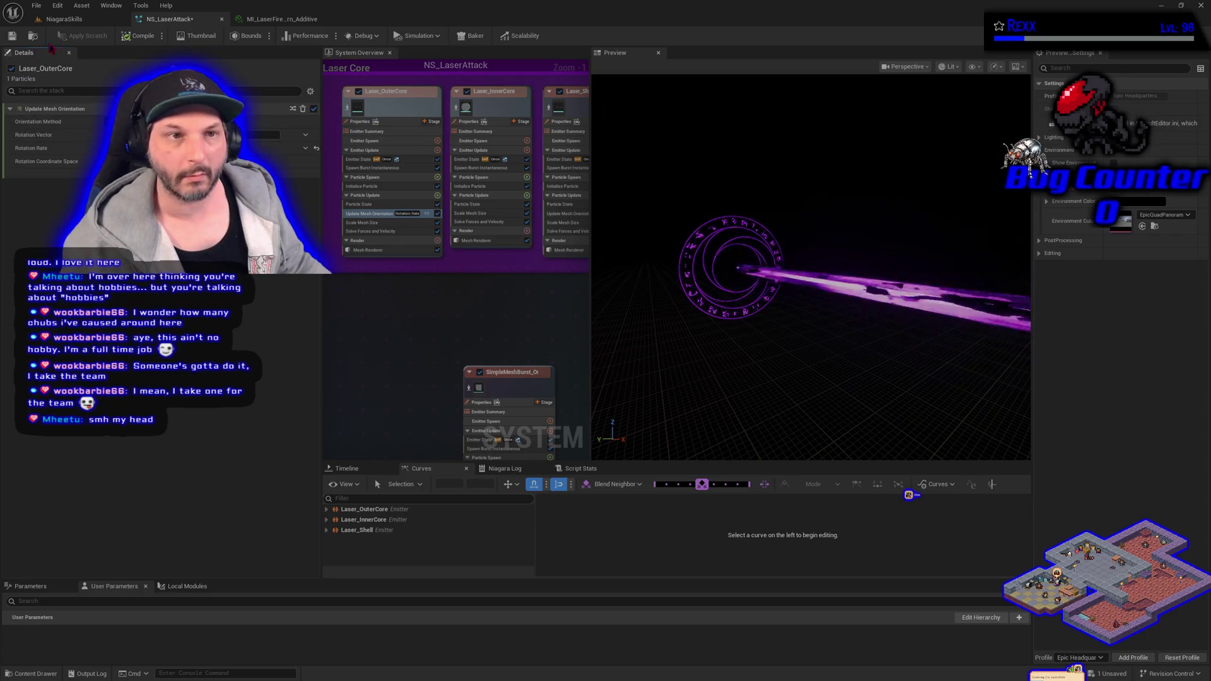
Save NS_LaserAttack, then isolate Laser_OuterCore and then Laser_Shell in the preview
click(12, 36)
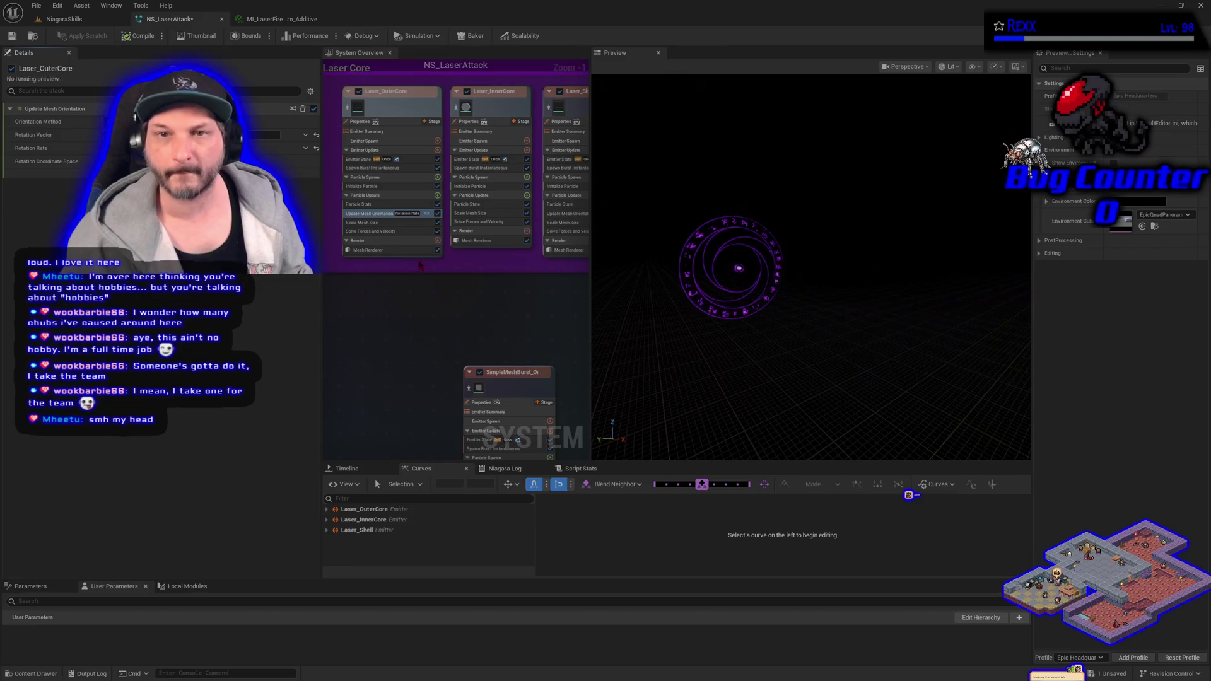
click(349, 112)
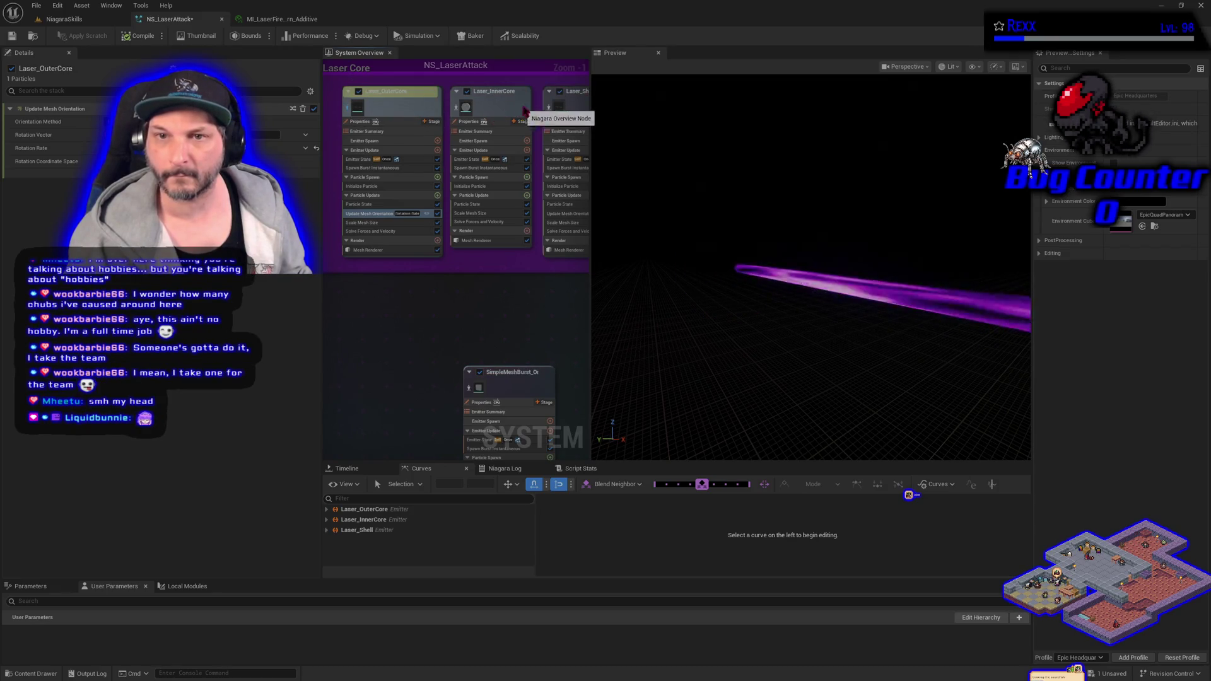
click(550, 112)
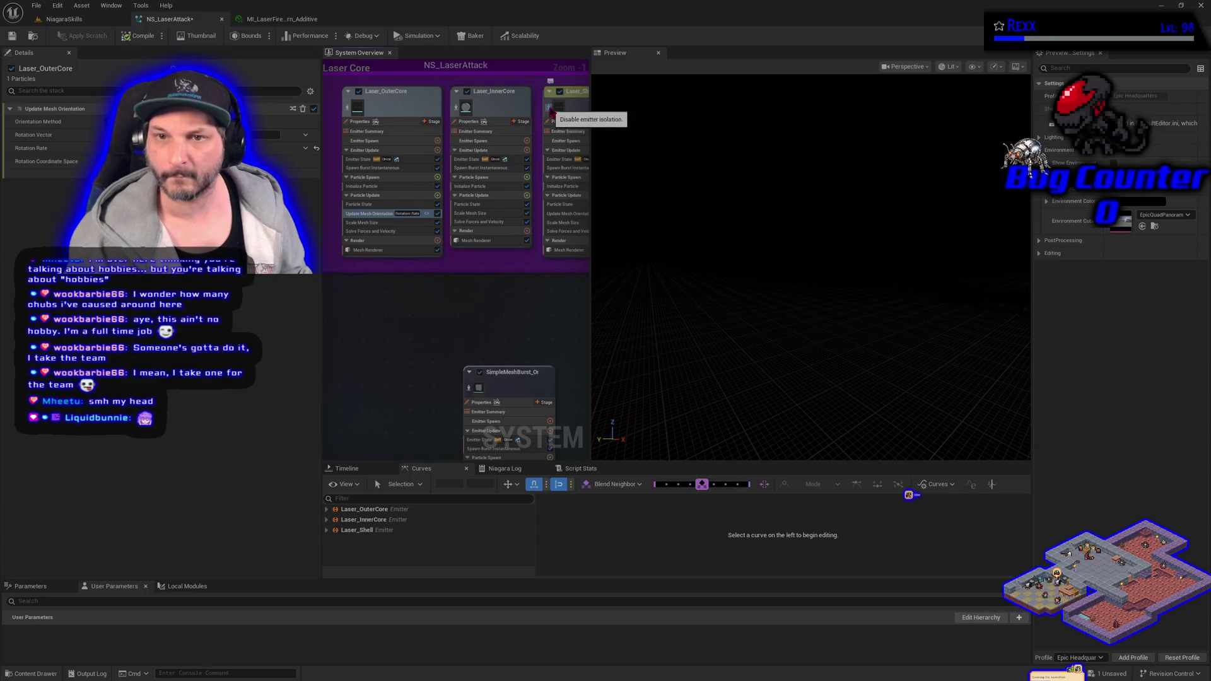
Clear isolation, isolate Laser_Shell briefly, then isolate only the Laser_InnerCore beam
click(551, 112)
drag(522, 321, 501, 338)
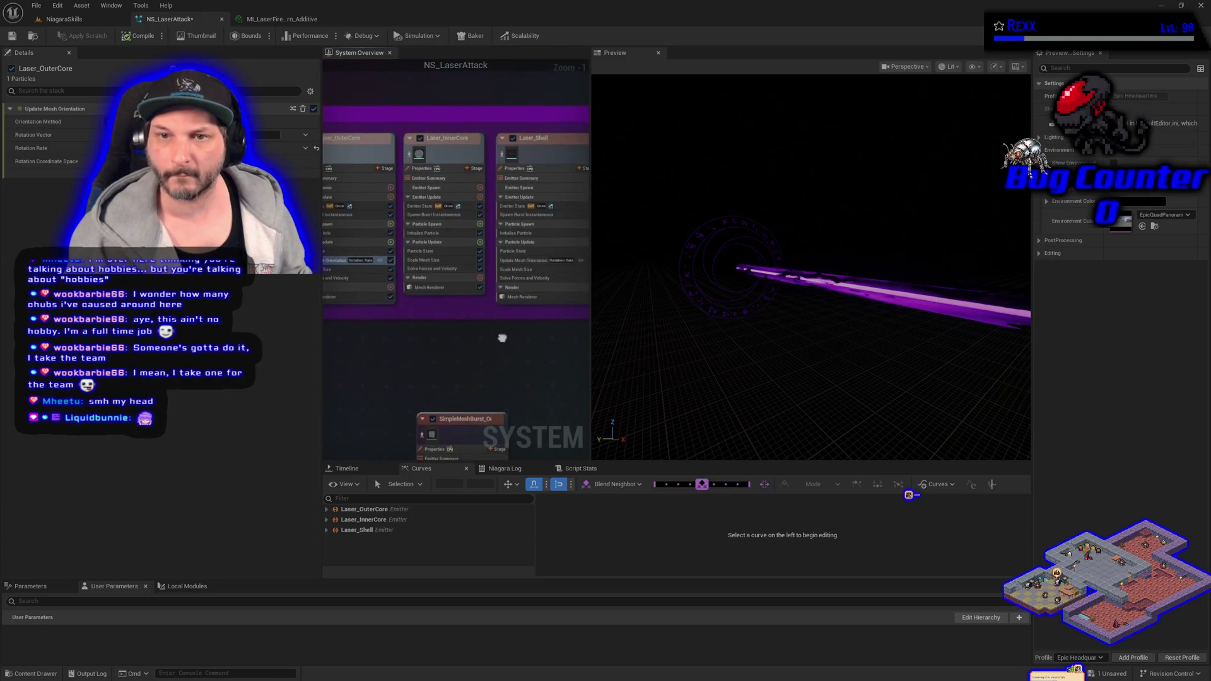
click(507, 151)
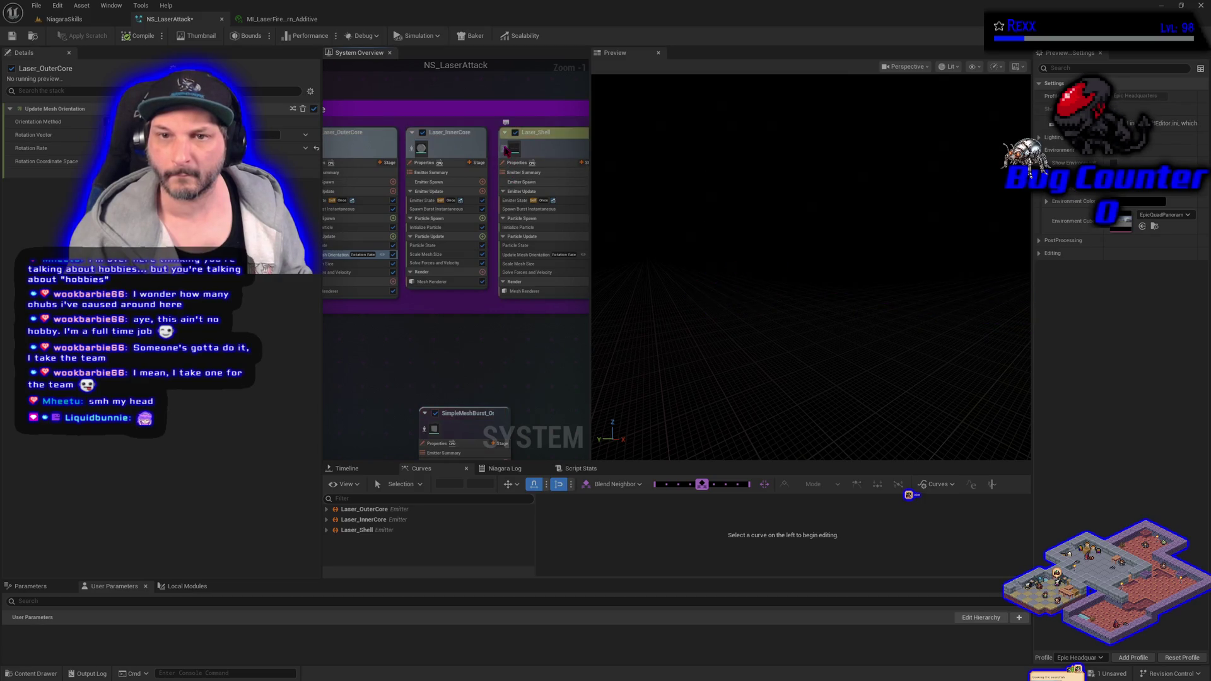
click(507, 150)
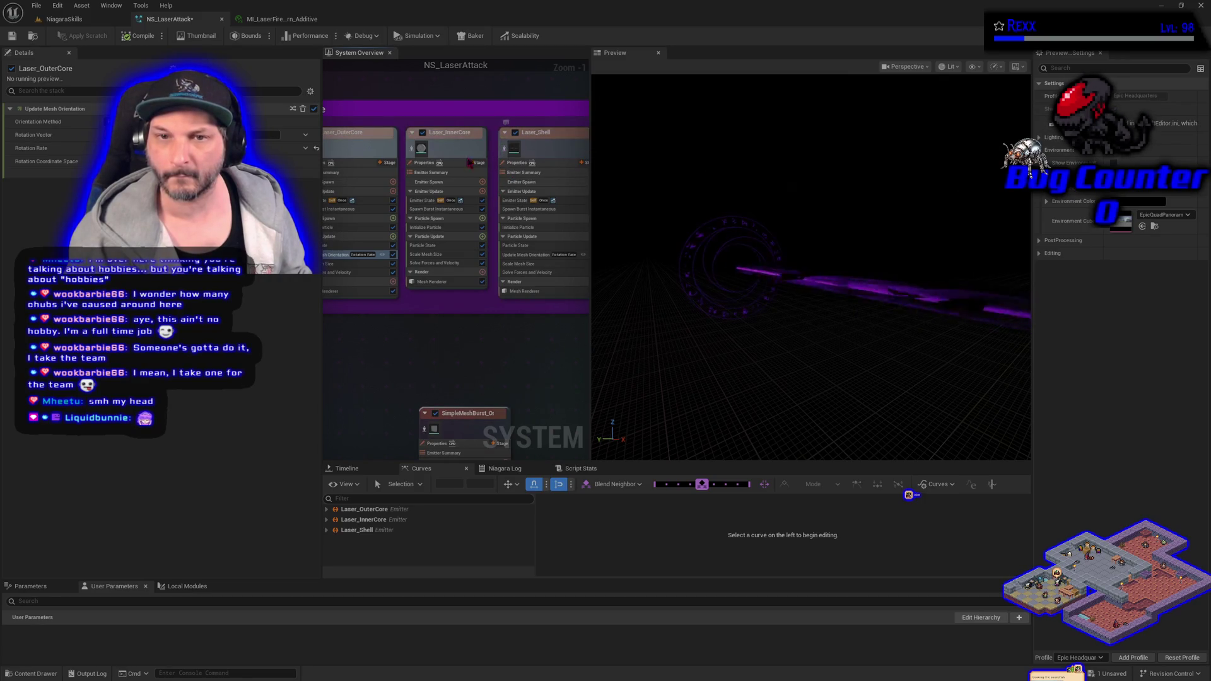
click(413, 151)
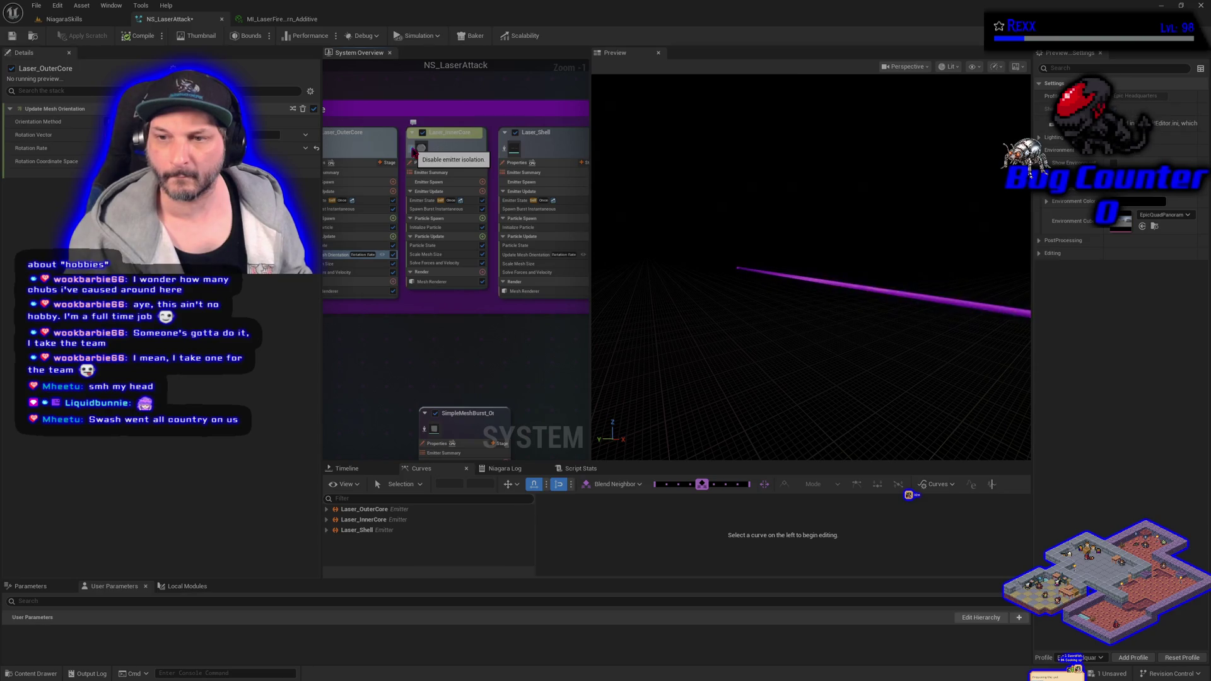
Inspect Laser_InnerCore's Solve Forces and Velocity, then show Laser_OuterCore's Mesh Renderer settings
click(439, 264)
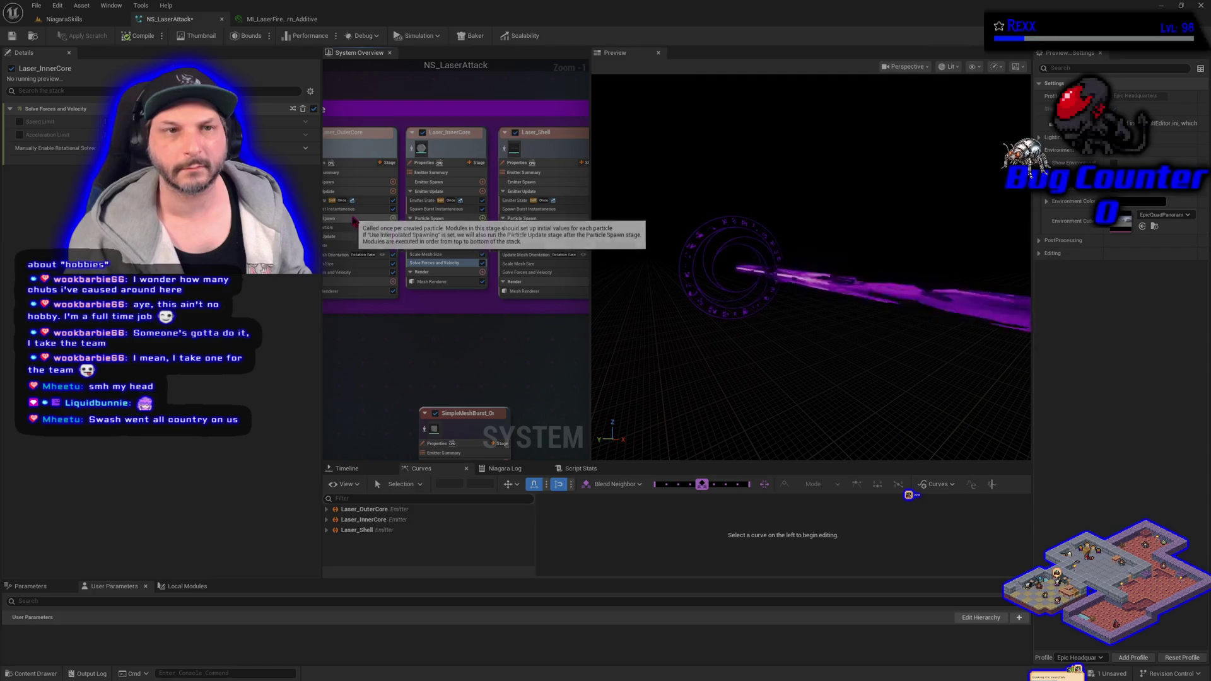
mouse_move(394, 240)
mouse_down()
mouse_move(459, 392)
mouse_move(407, 309)
mouse_up()
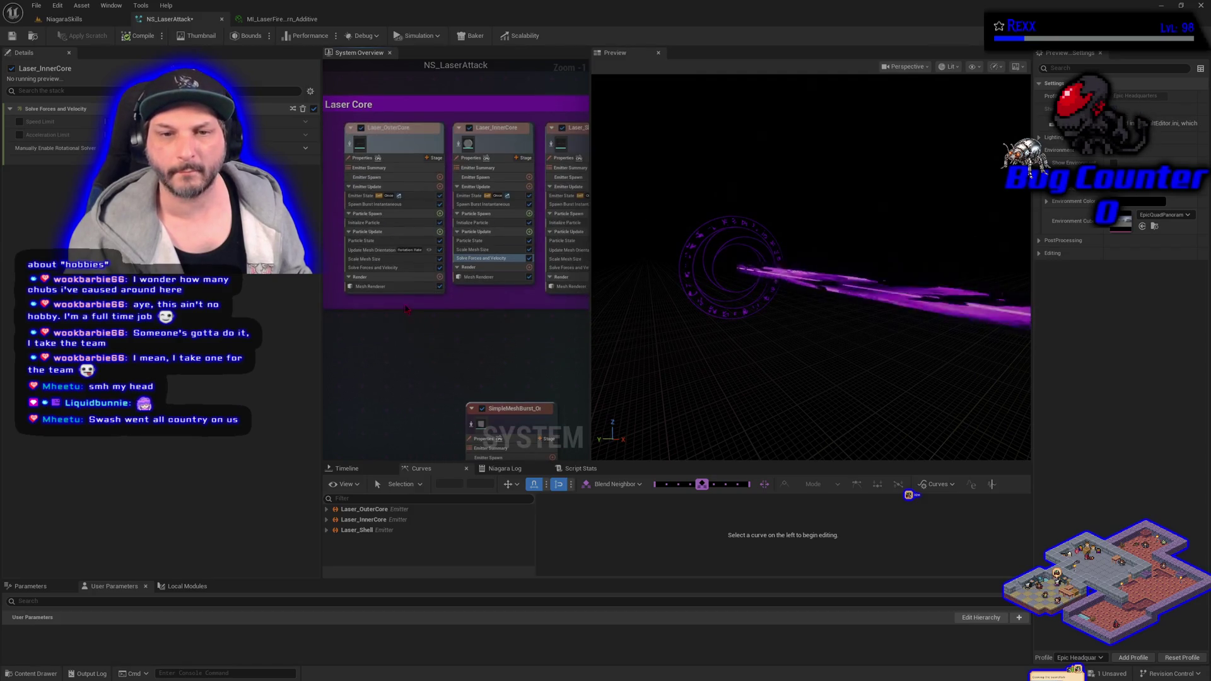
click(379, 287)
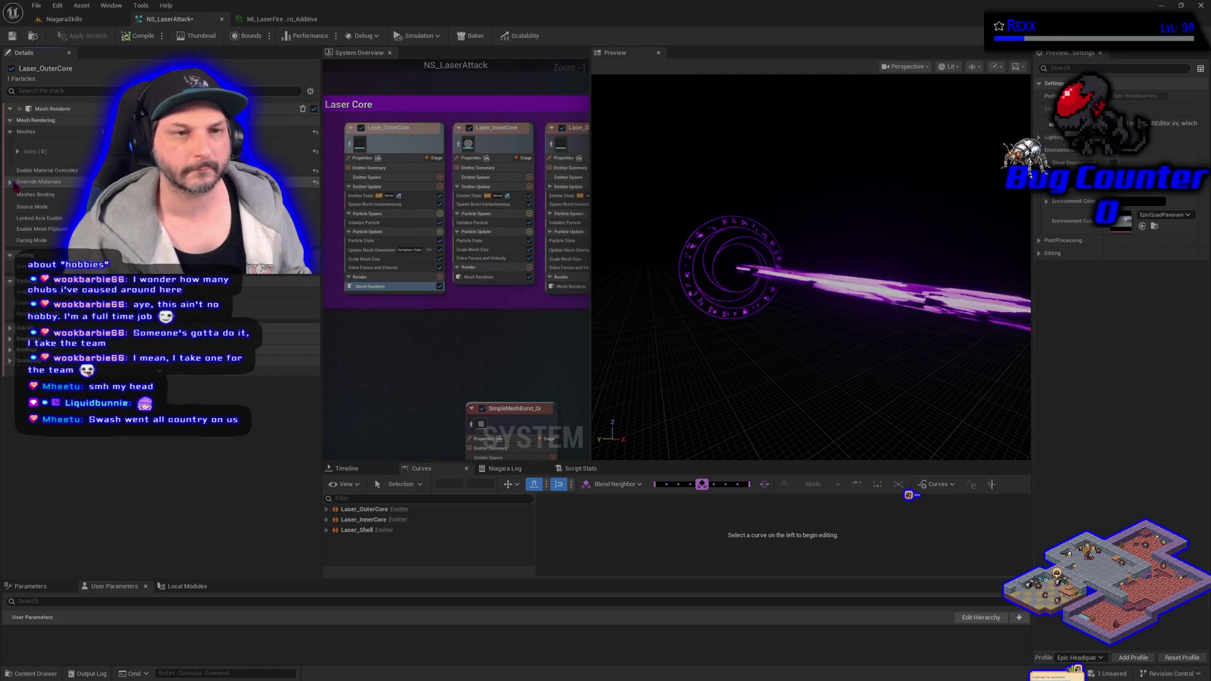
Open MI_LaserCore_Additive from Laser_OuterCore's Override Materials, save it, and return to NS_LaserAttack
click(10, 181)
click(17, 195)
double_click(126, 216)
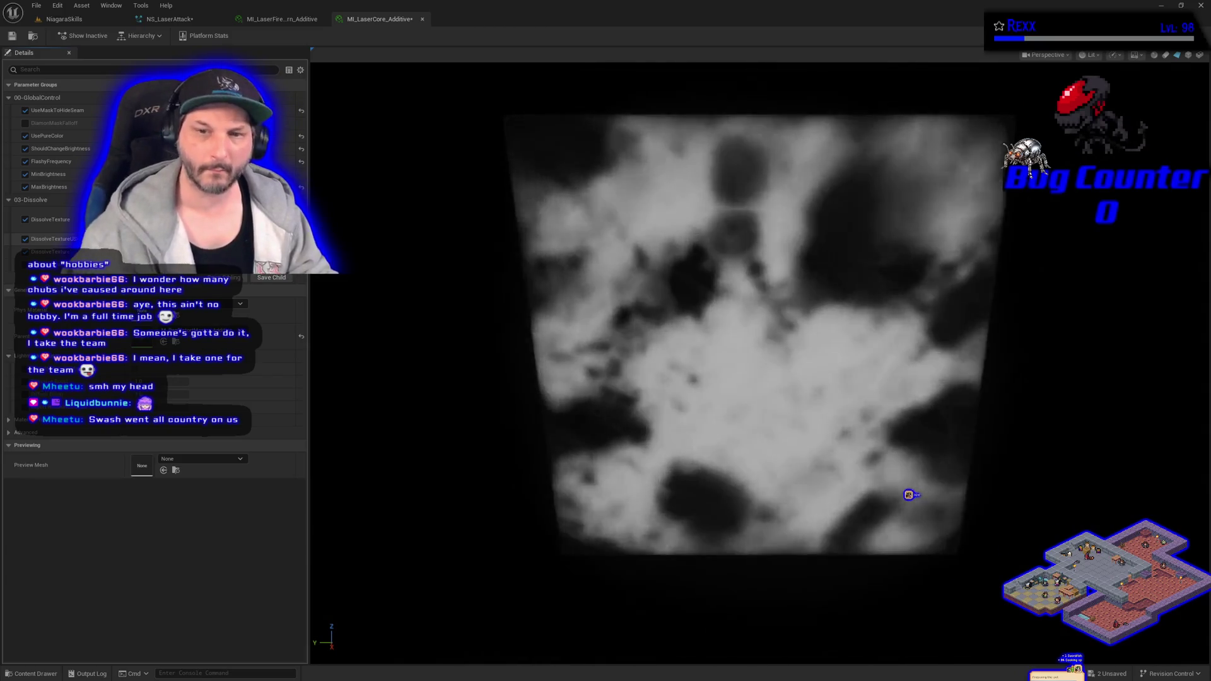
click(13, 37)
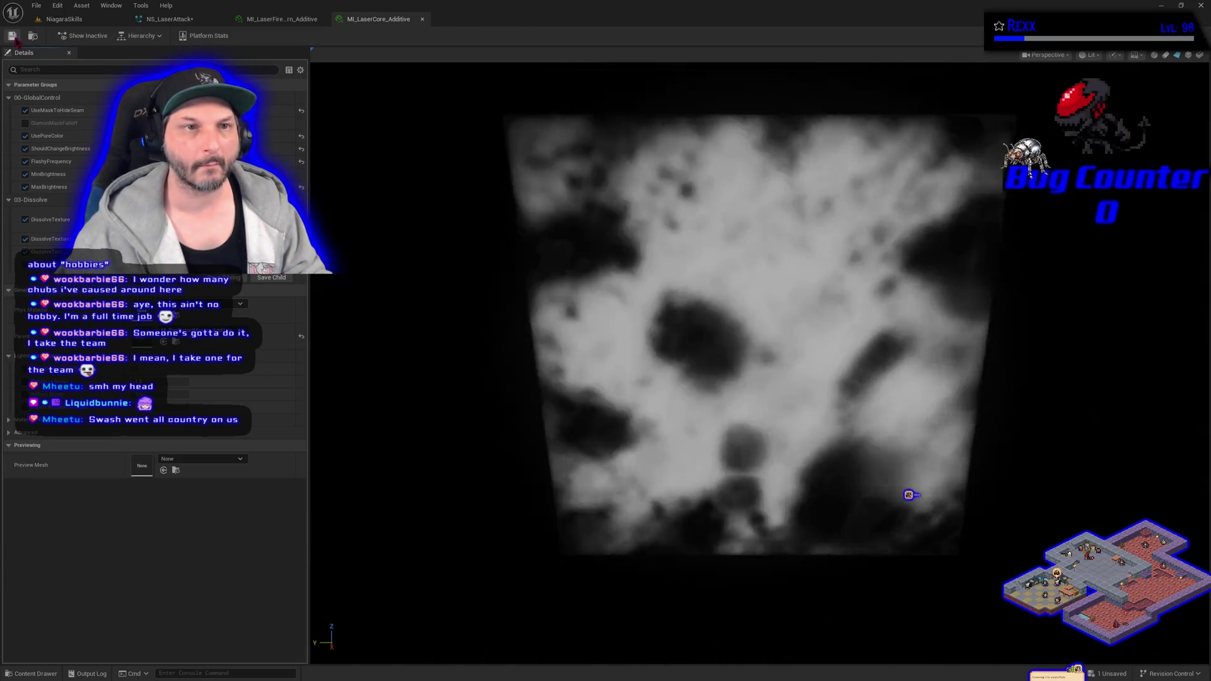
click(162, 20)
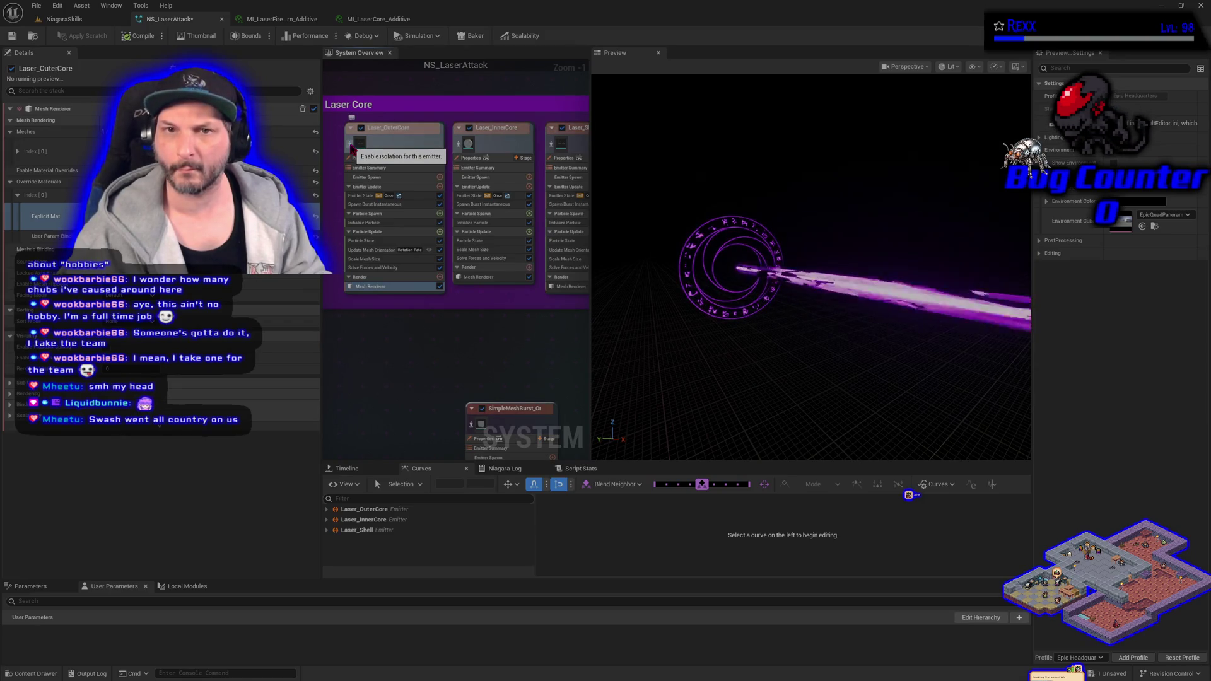
Save NS_LaserAttack and preview Laser_InnerCore in isolation, then restore the full effect
click(15, 36)
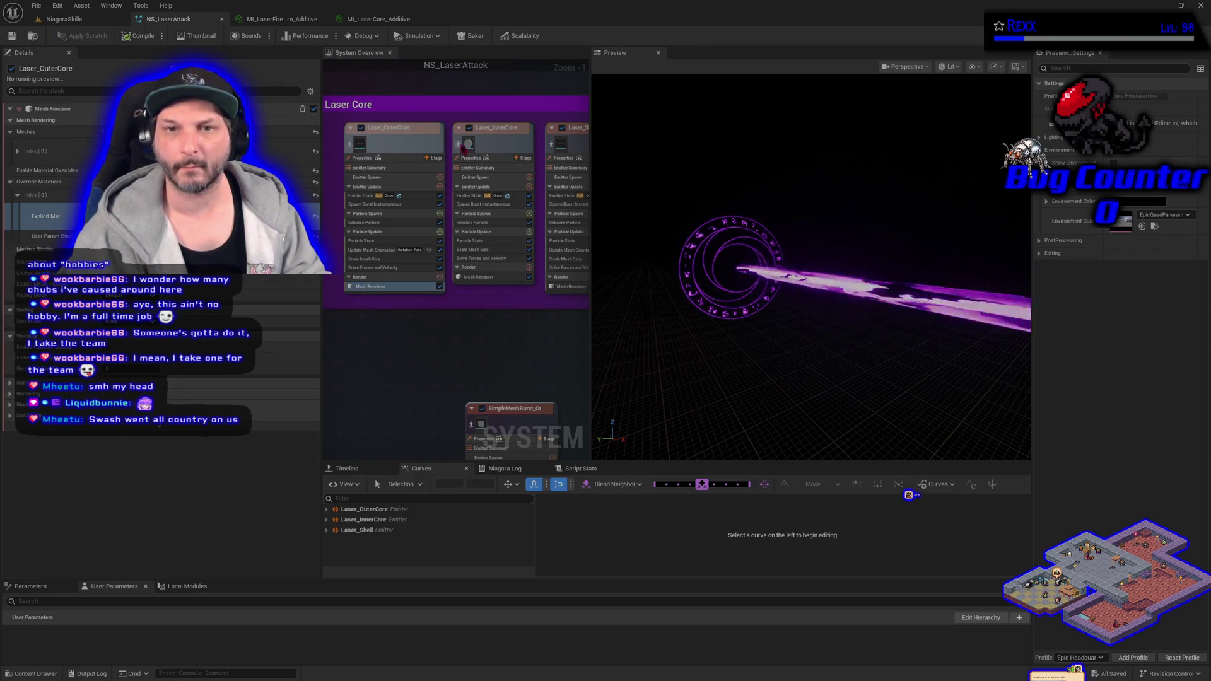
click(464, 149)
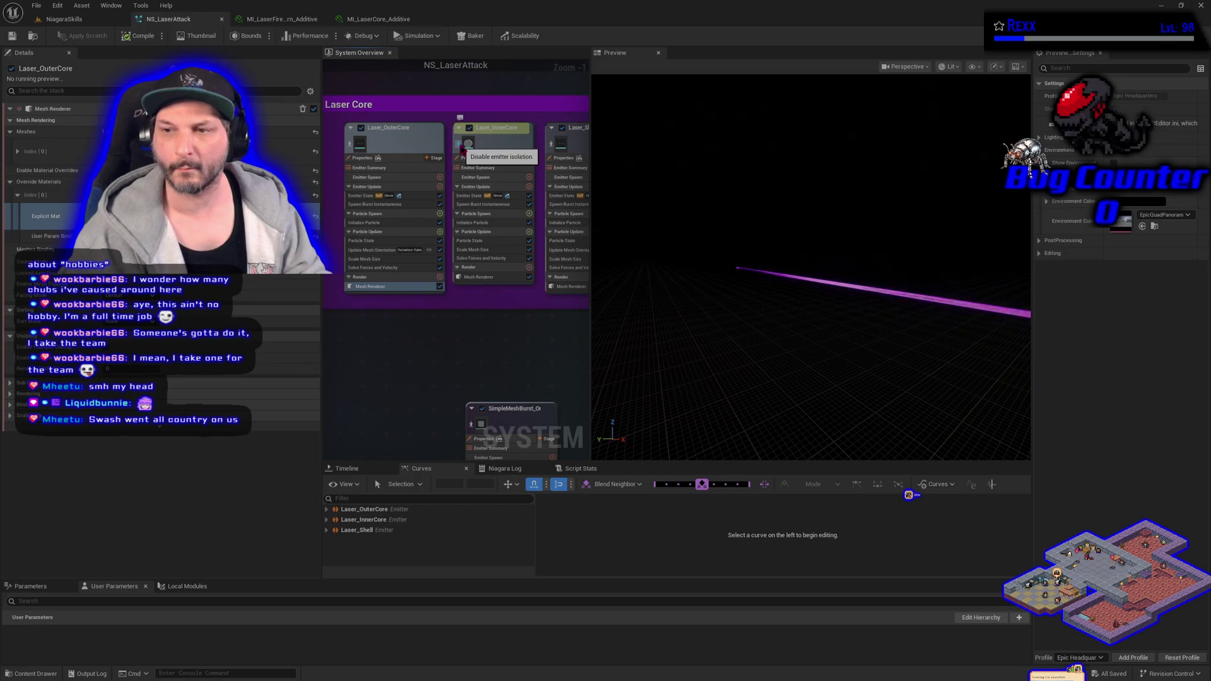
click(465, 149)
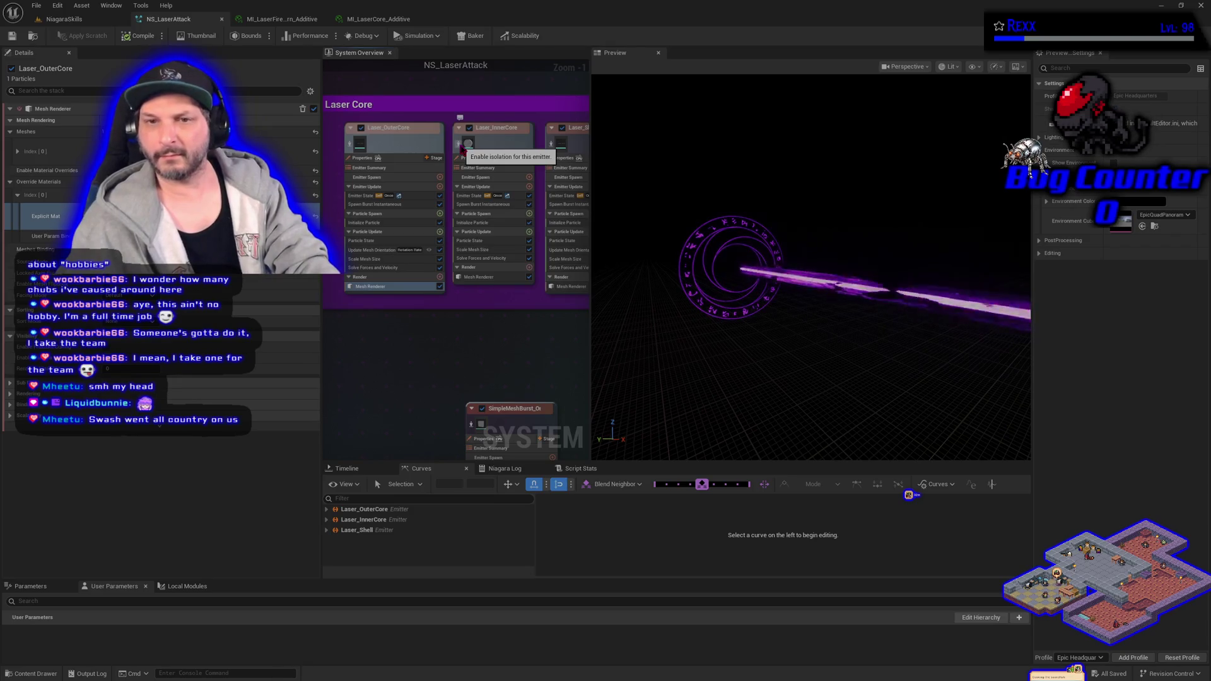
Look over the MI_LaserCore_Additive and rune-circle material instances, then browse the LaserAttack folder
click(398, 20)
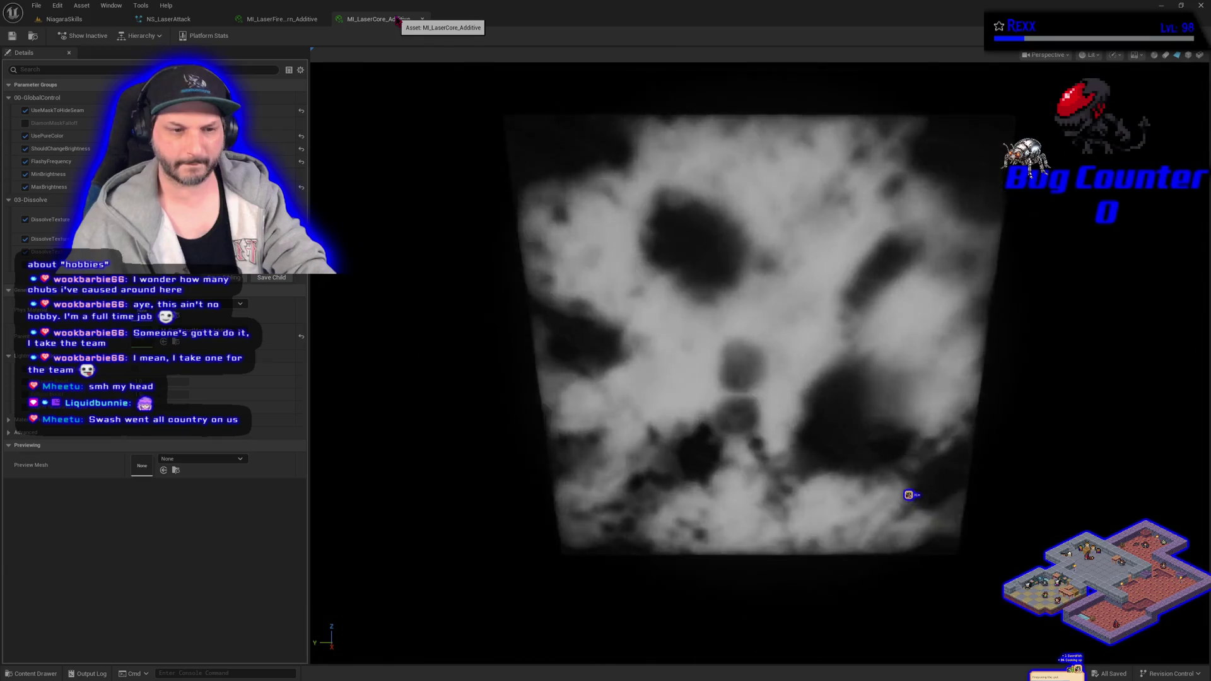
click(282, 19)
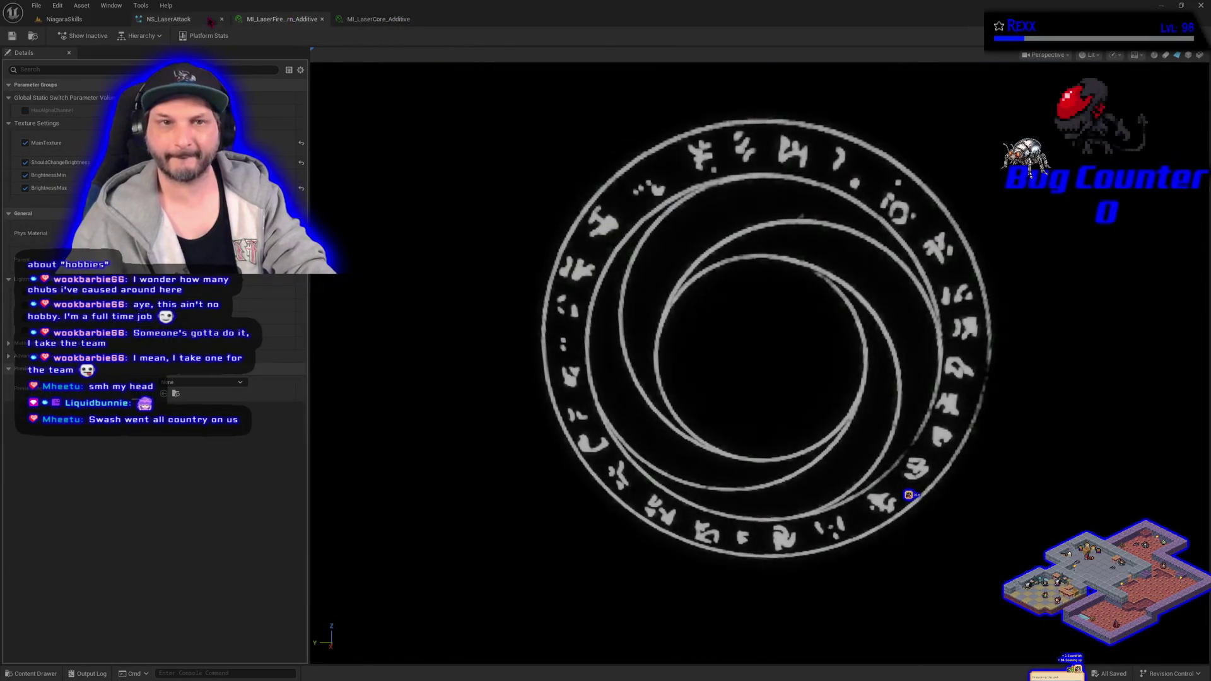
click(174, 19)
click(50, 676)
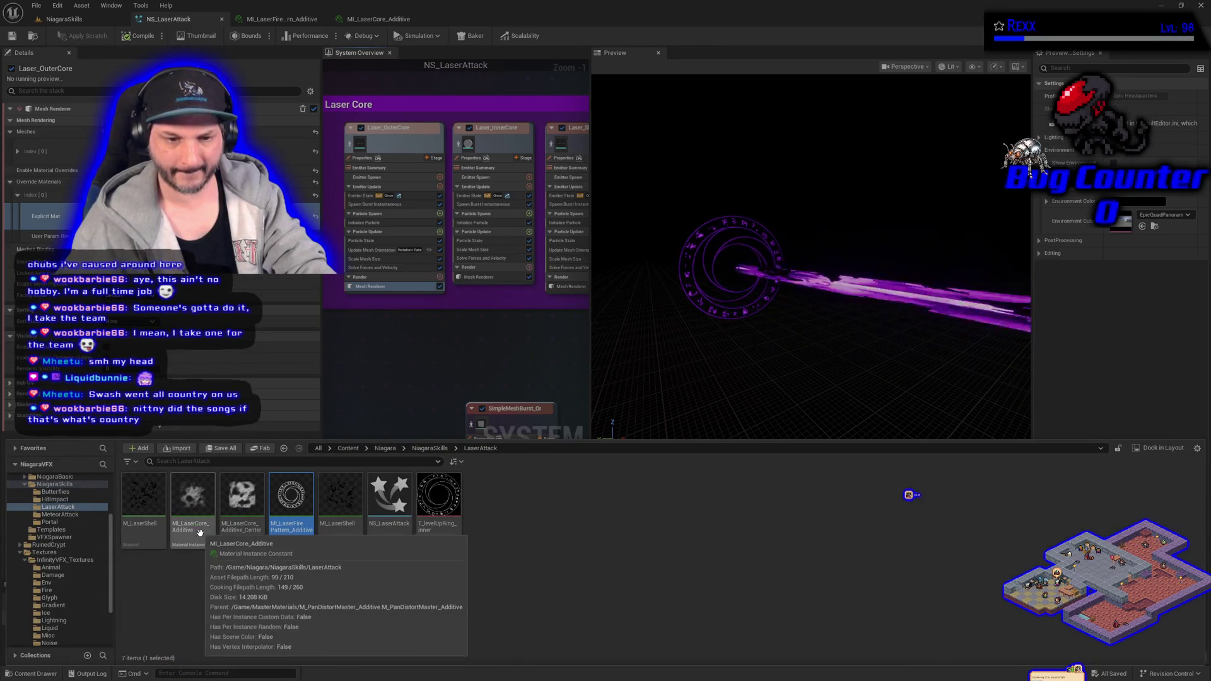
Undo two brightness/frequency edits and redo one on the Center laser-core material, preview on a plane, save
double_click(239, 498)
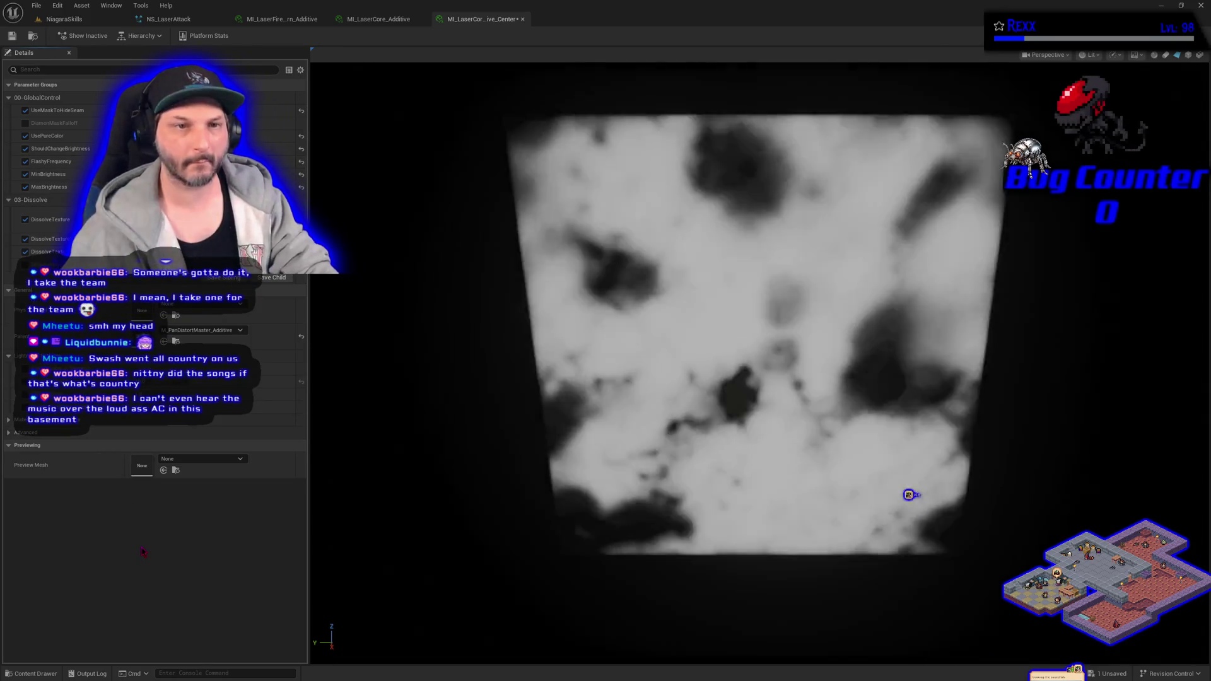
key(ctrl+z)
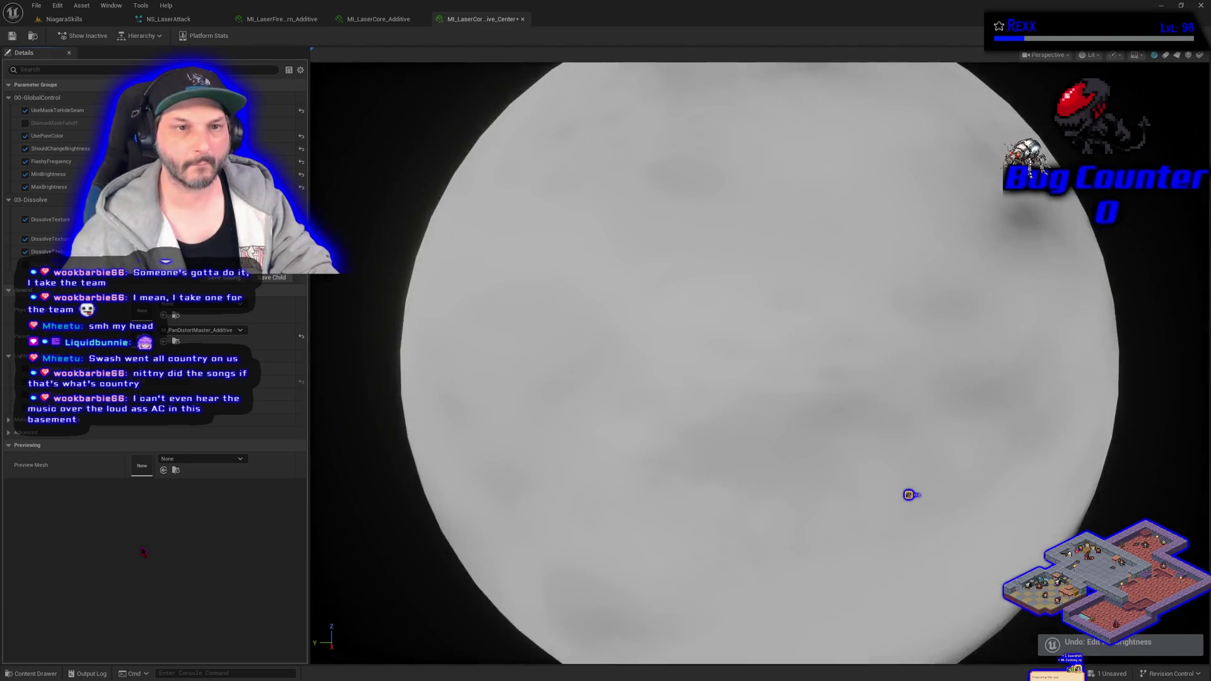
key(ctrl+z)
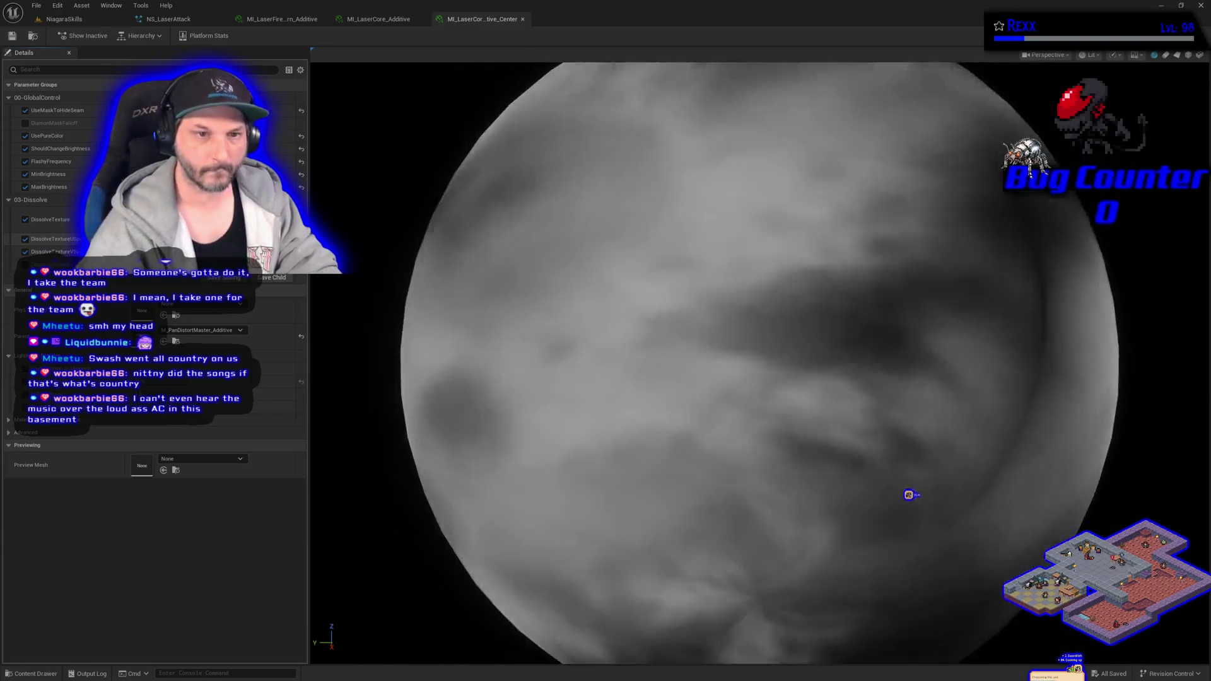
key(ctrl+y)
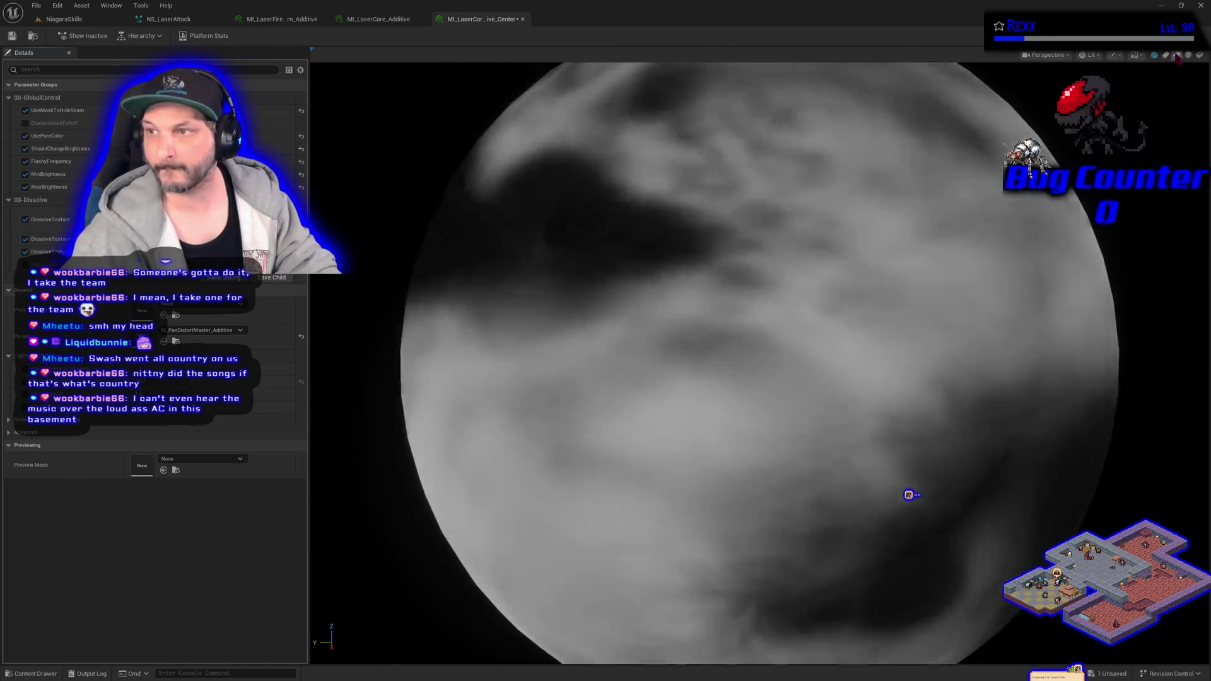
click(1177, 55)
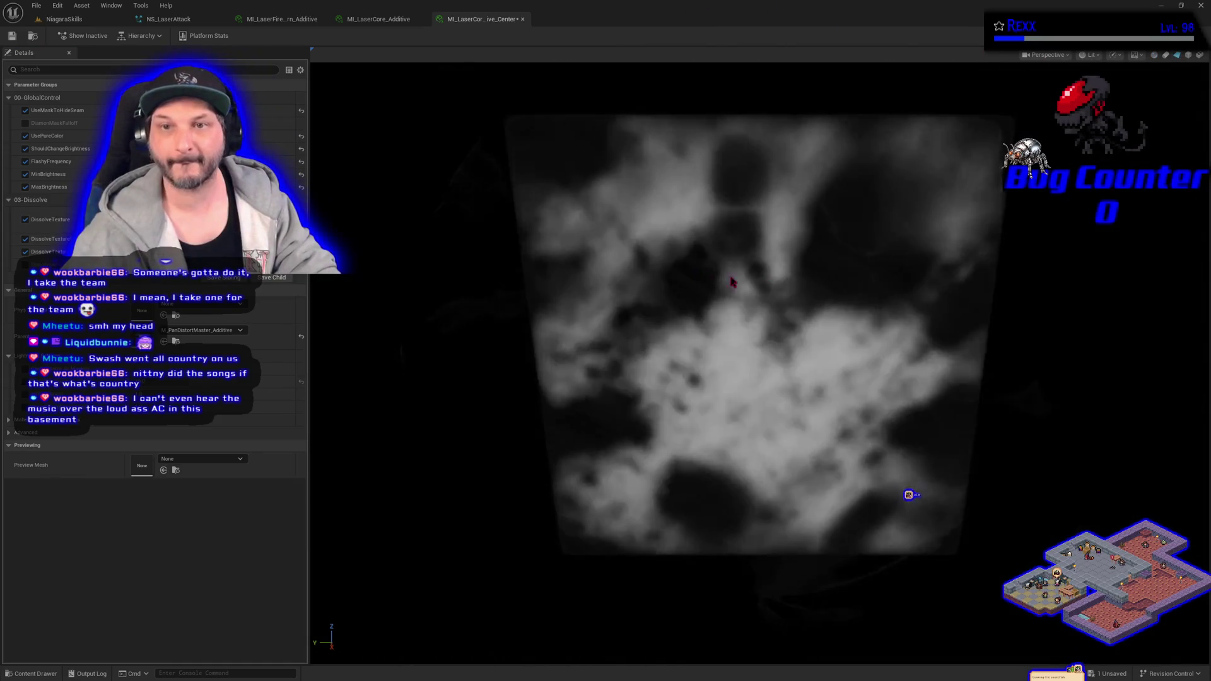
key(ctrl+s)
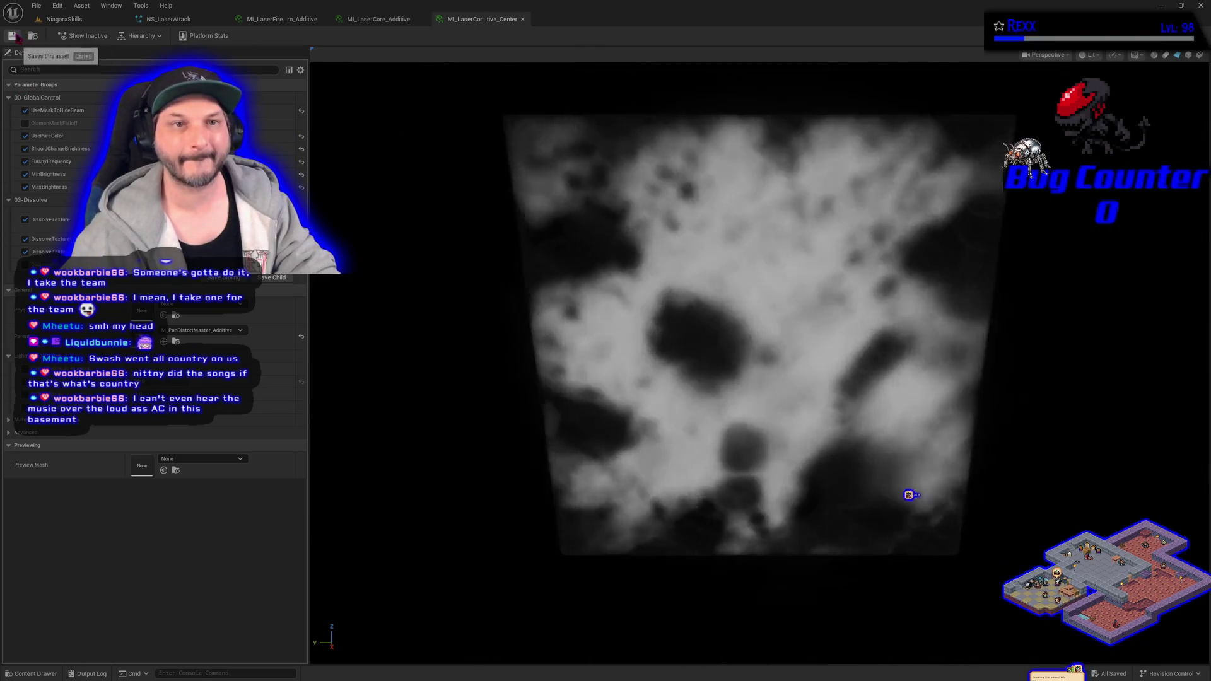
click(178, 20)
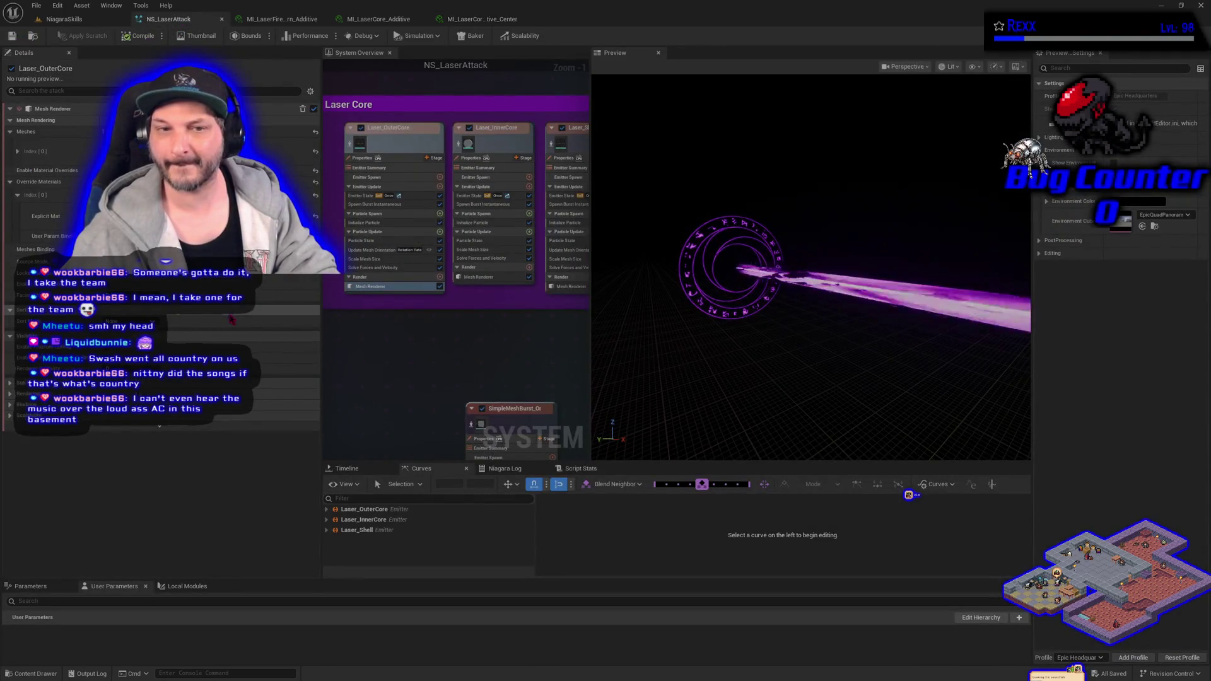
click(460, 145)
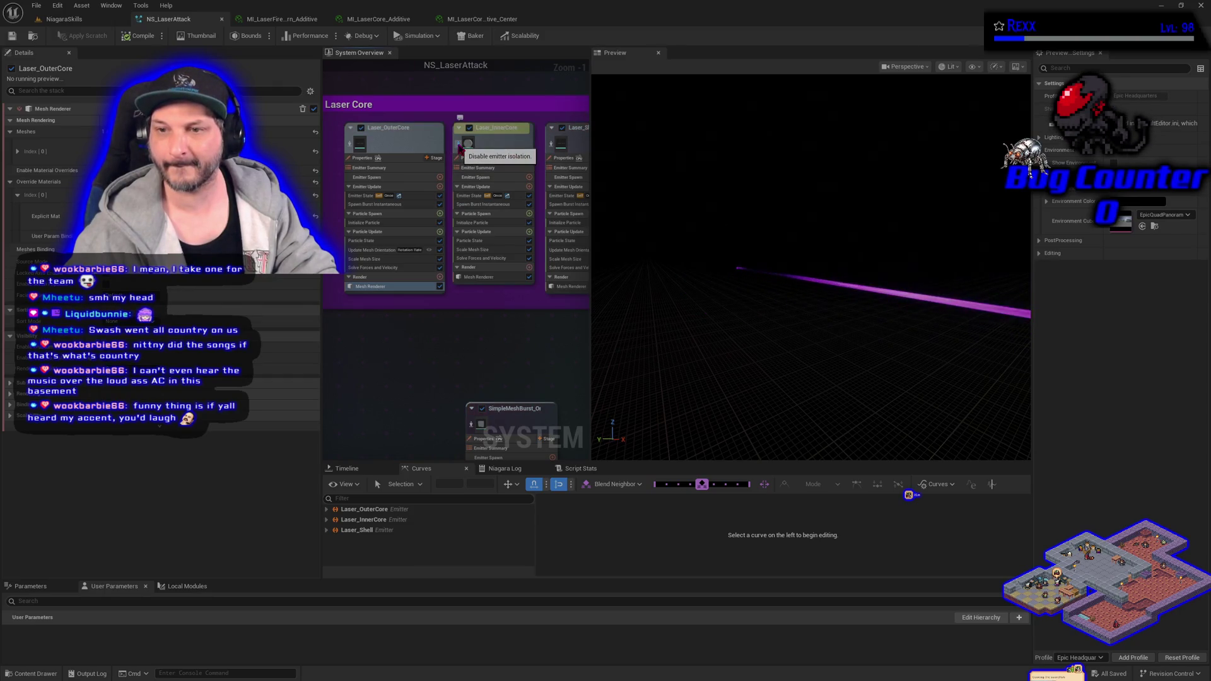
click(460, 145)
click(351, 145)
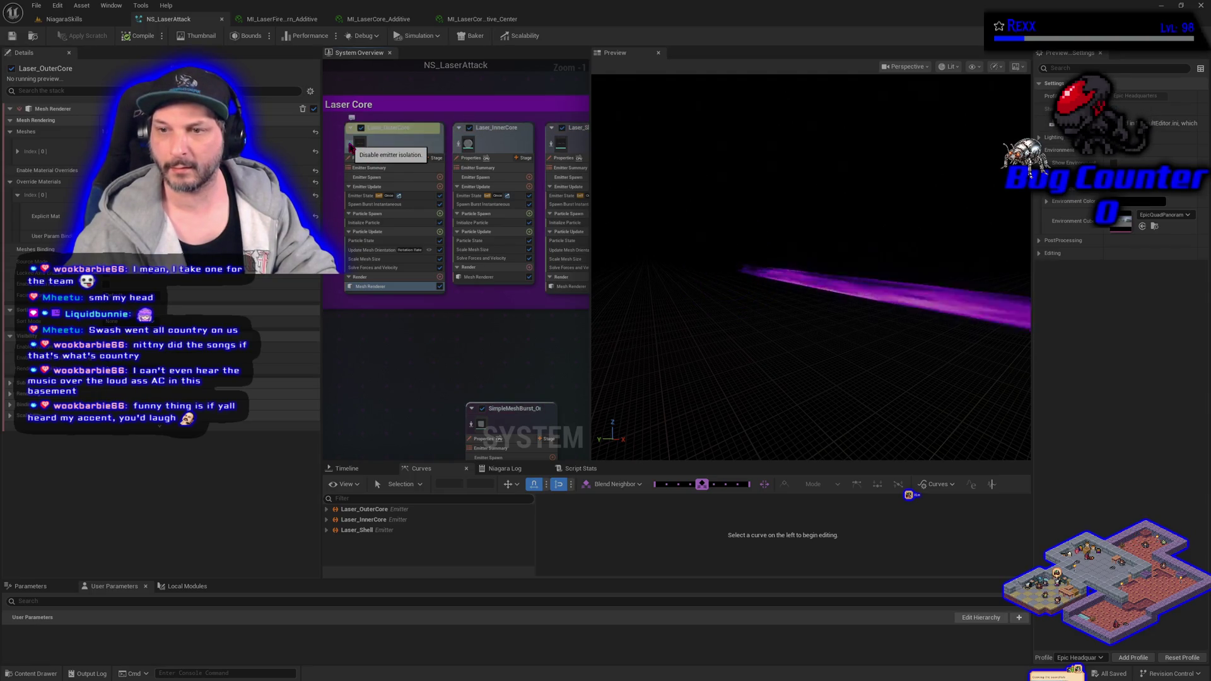
click(351, 146)
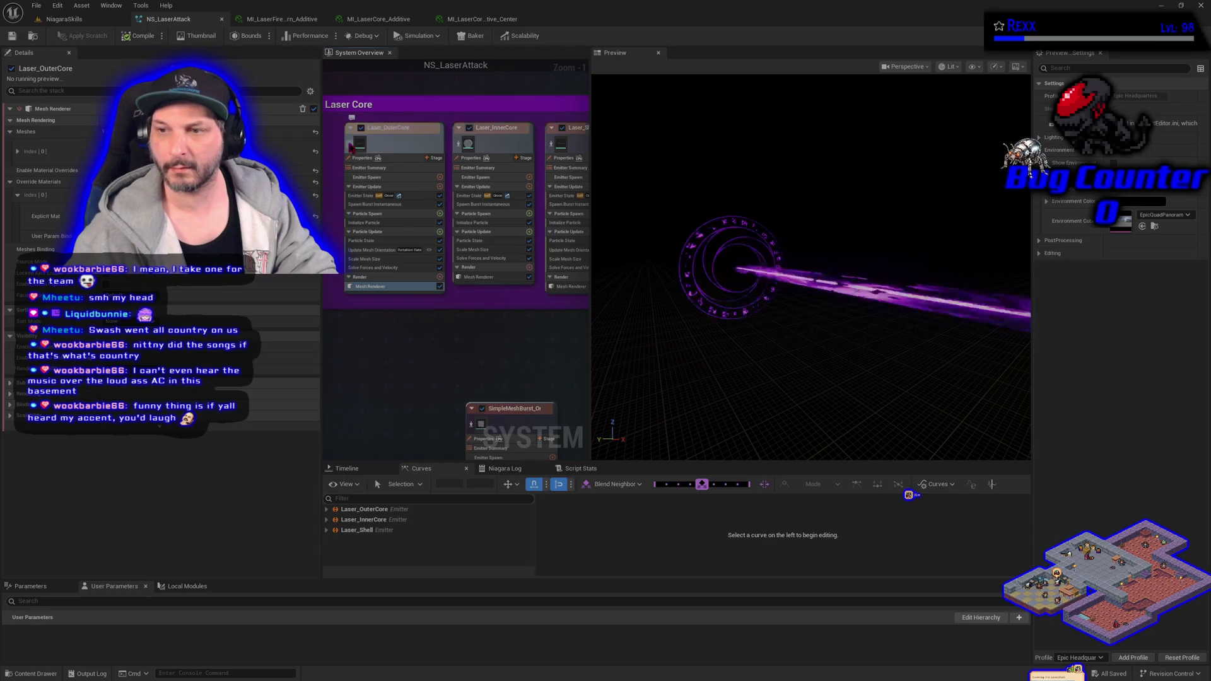
click(563, 128)
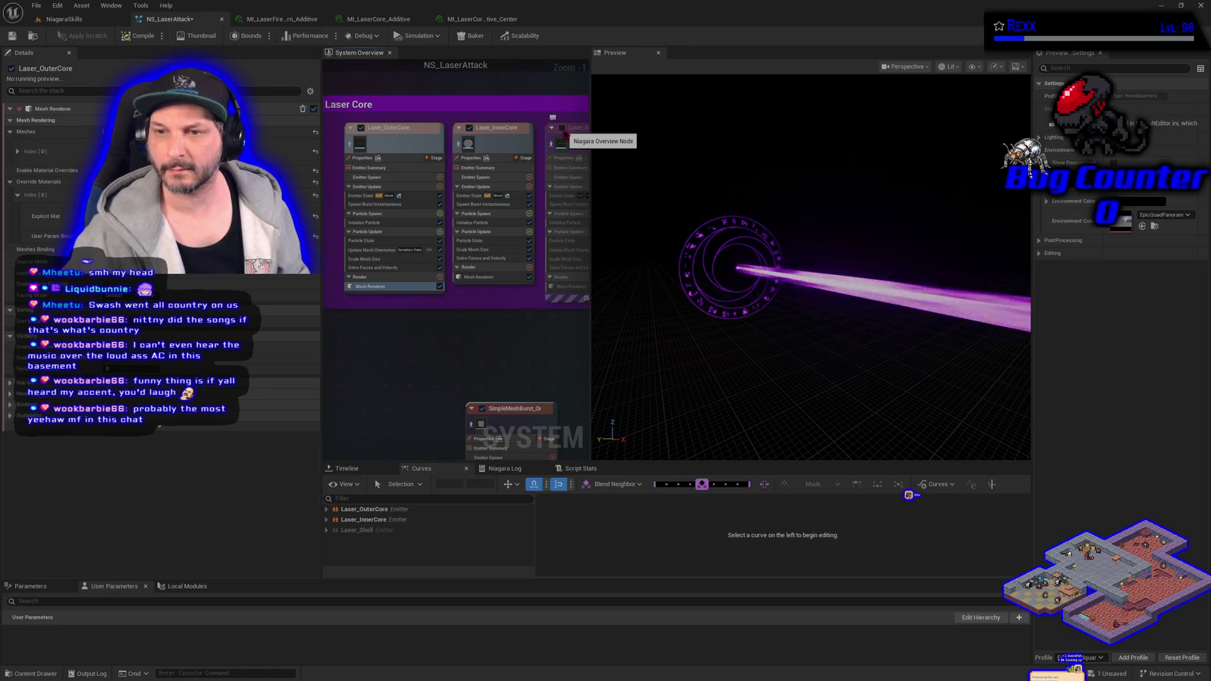
click(562, 129)
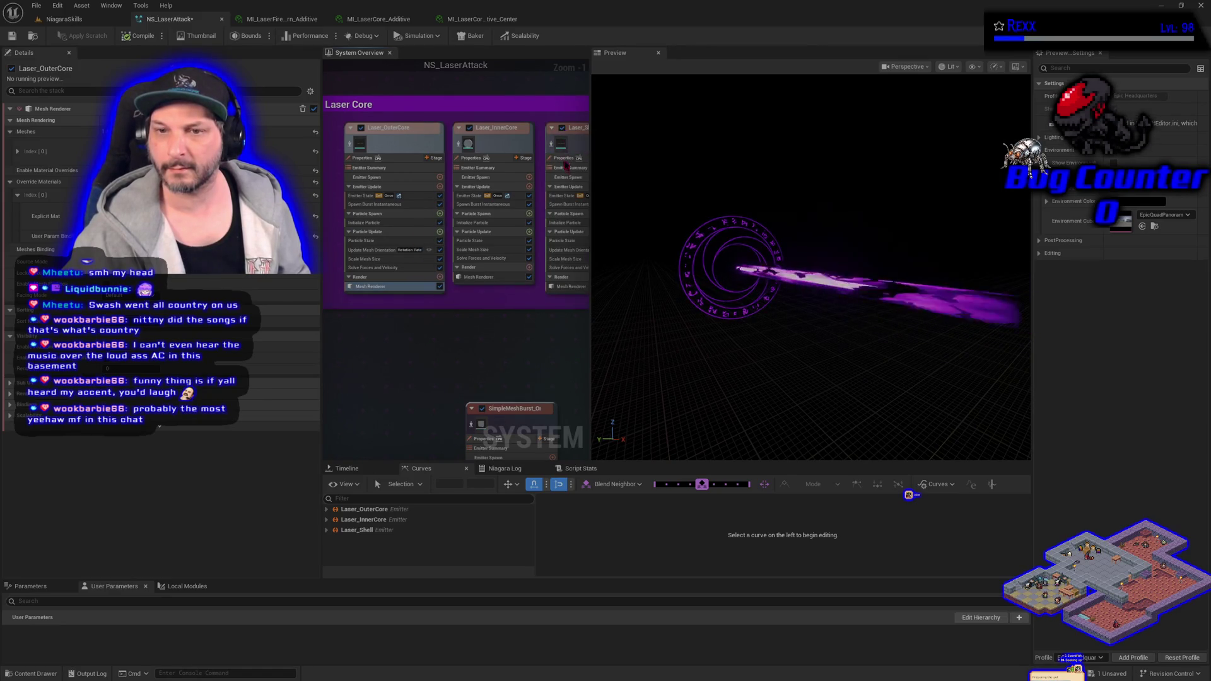
mouse_move(535, 314)
mouse_down()
mouse_move(434, 338)
mouse_move(455, 316)
mouse_move(500, 306)
mouse_up()
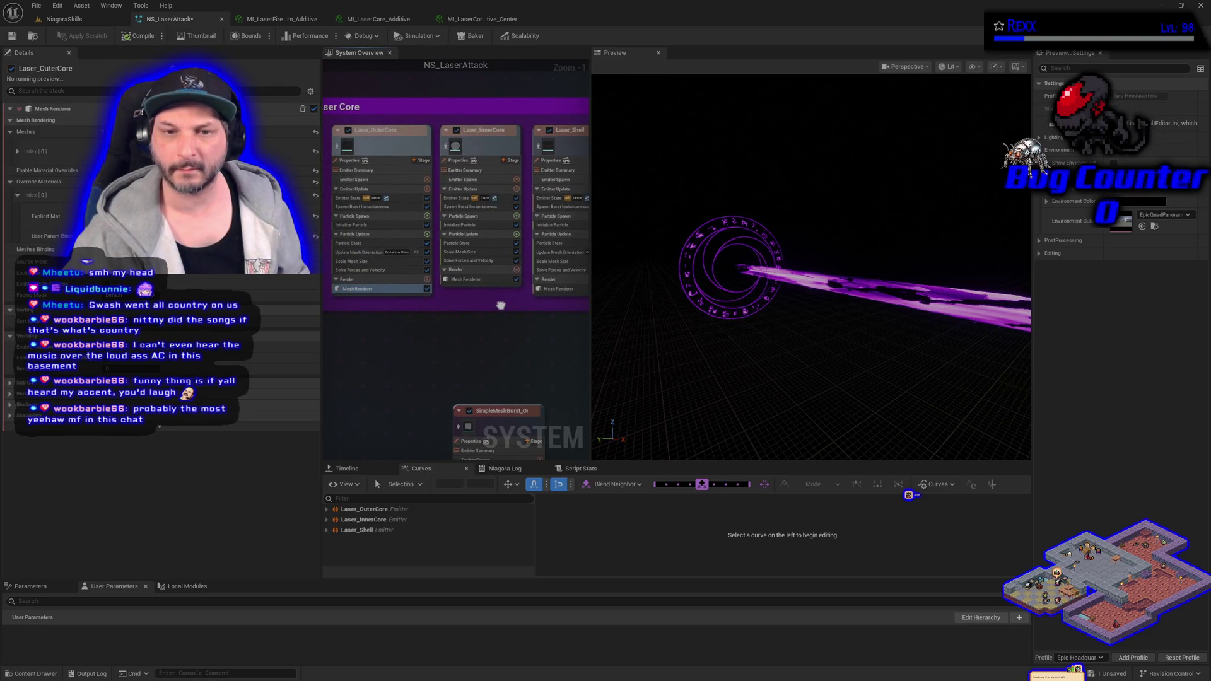
drag(554, 164, 462, 217)
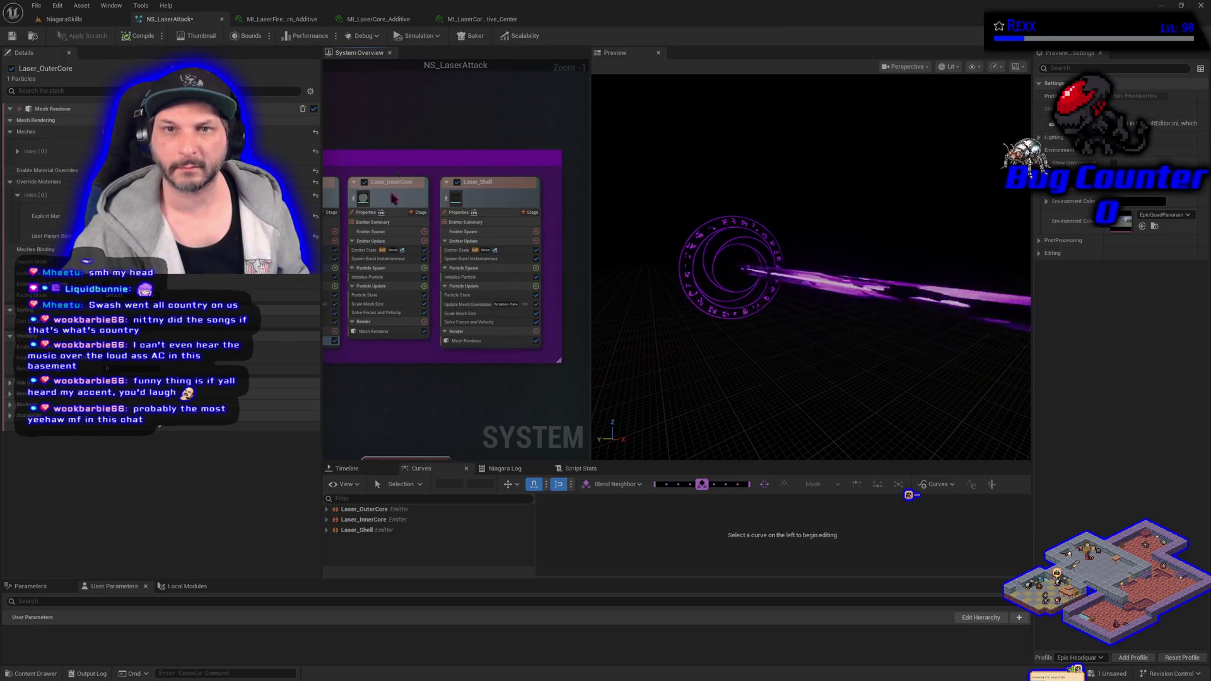
Open the MI_LaserShell material instance from the LaserAttack folder and save all assets
click(55, 674)
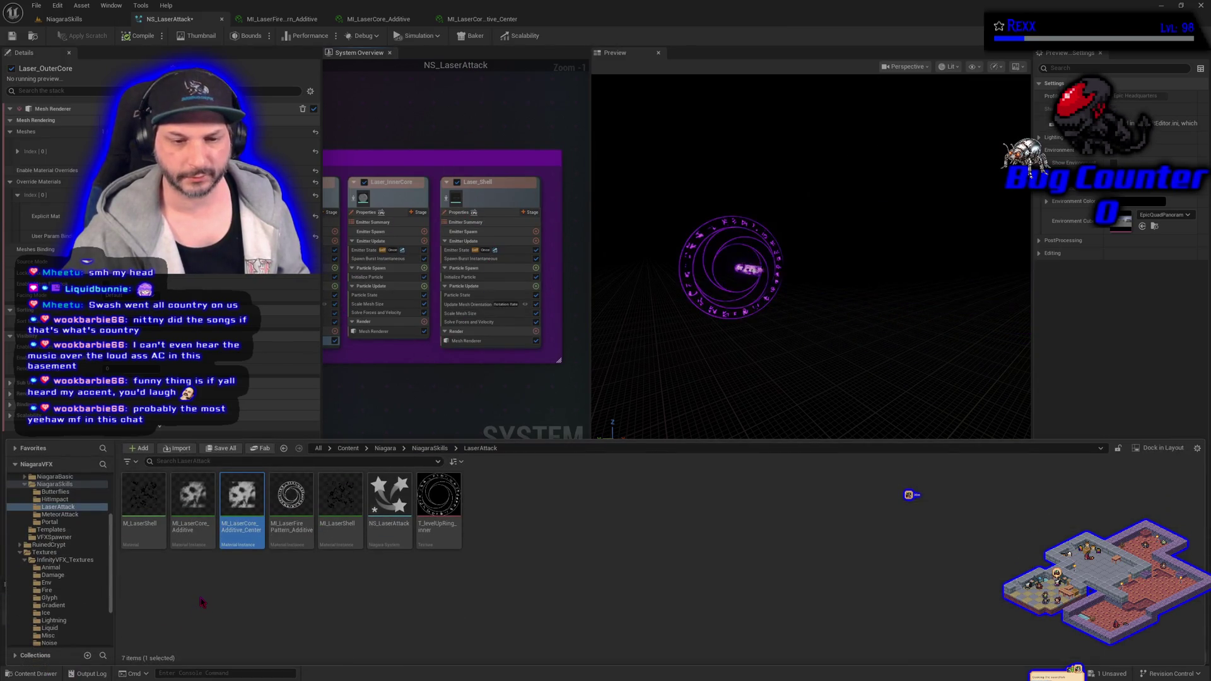
double_click(340, 524)
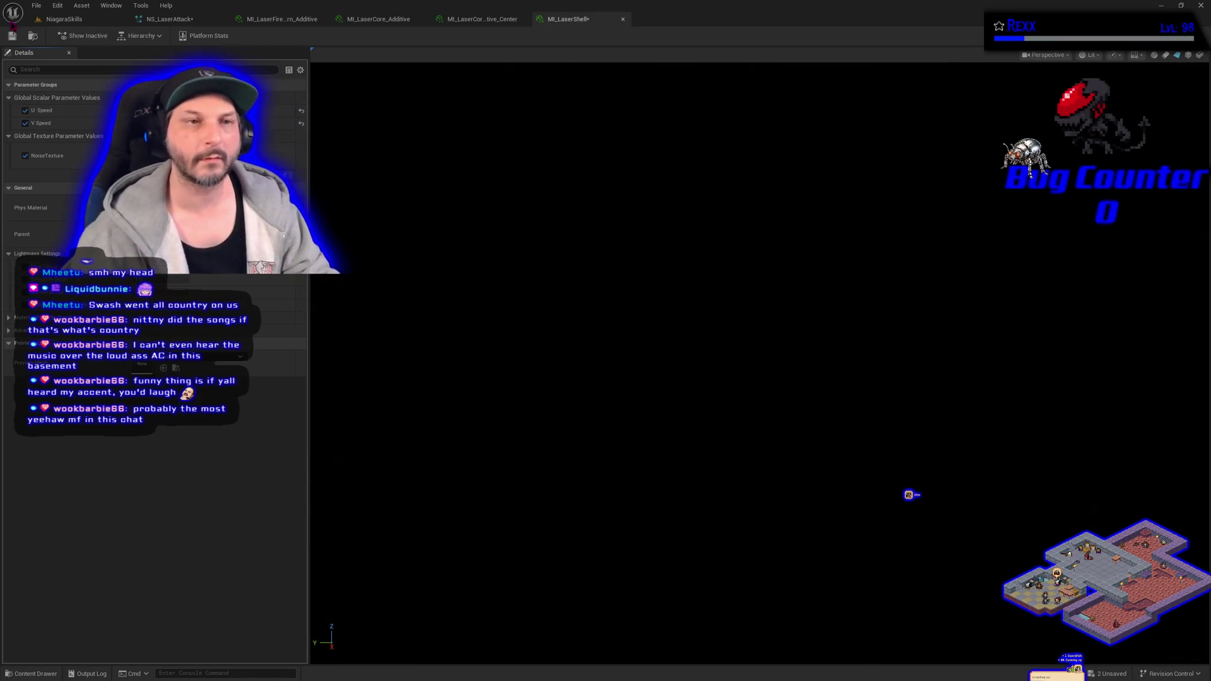
click(36, 6)
click(61, 62)
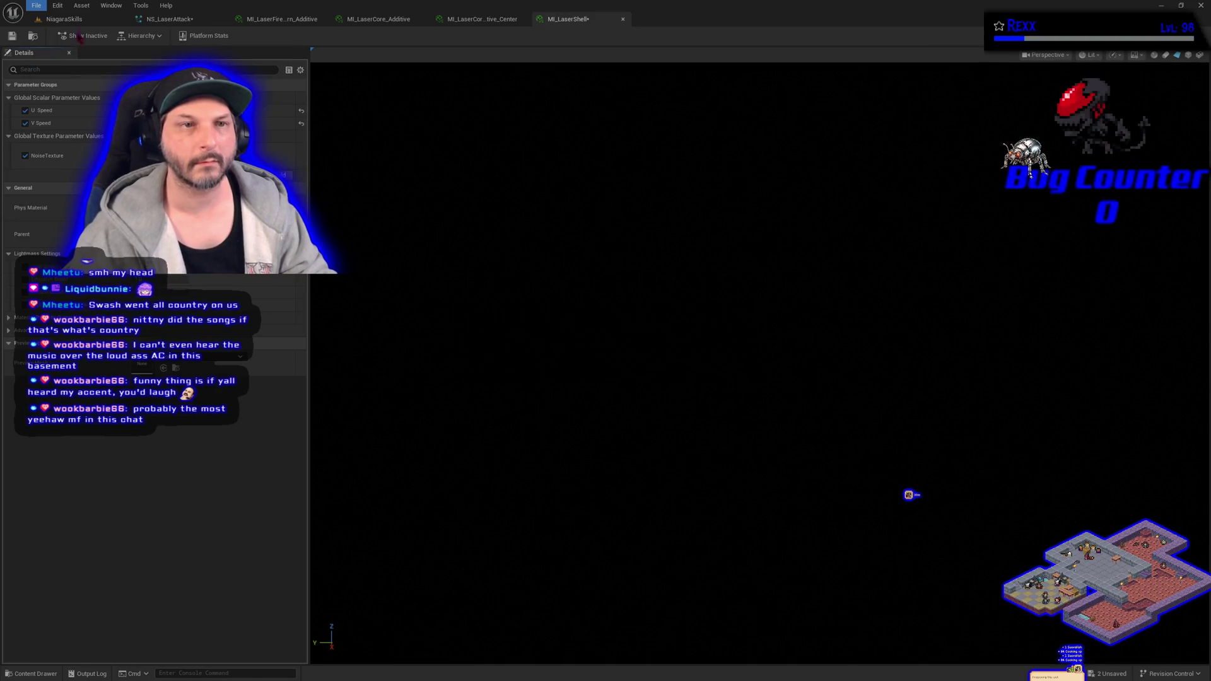
Return to the NS_LaserAttack system and orbit the preview around the purple rune circle
click(63, 19)
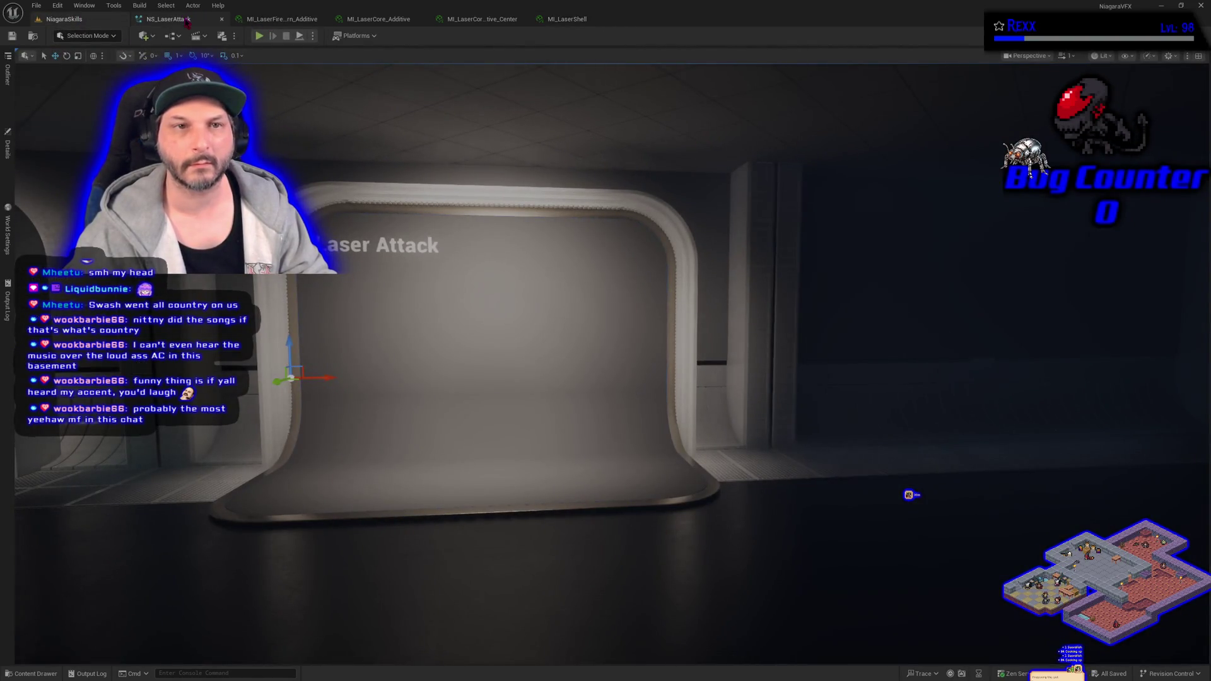
click(183, 19)
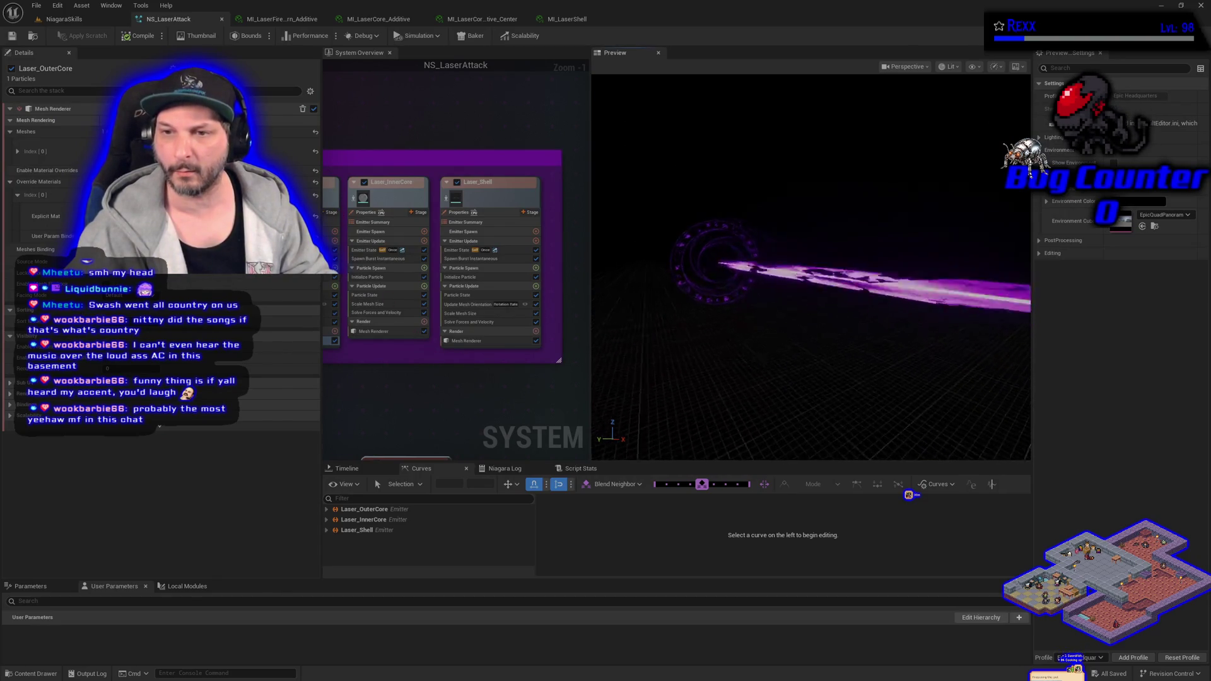
mouse_move(644, 344)
mouse_down()
mouse_move(643, 328)
mouse_move(618, 316)
mouse_move(659, 329)
mouse_up()
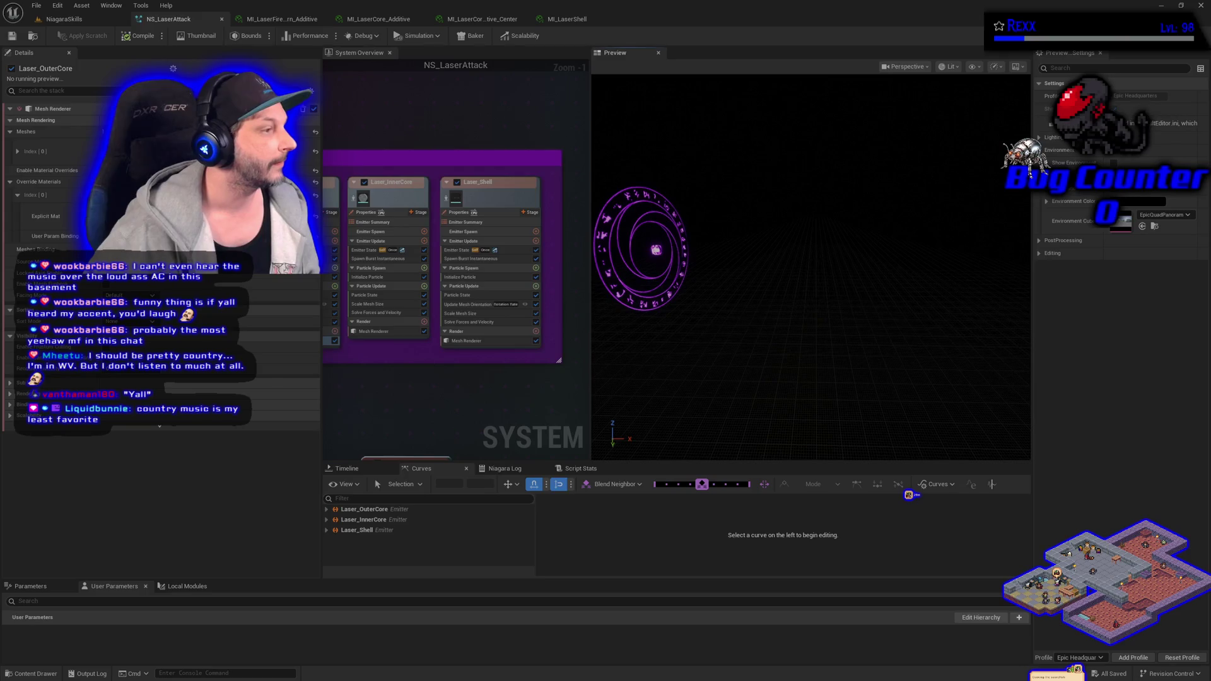
key(alt+Tab)
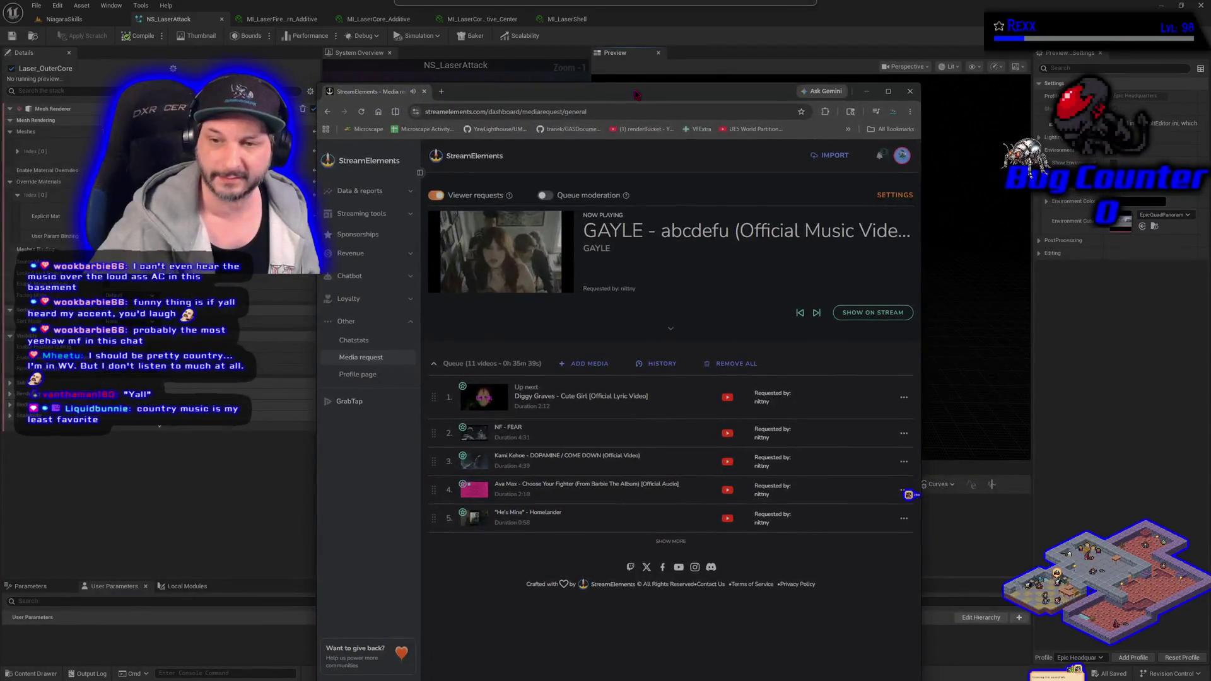
click(684, 544)
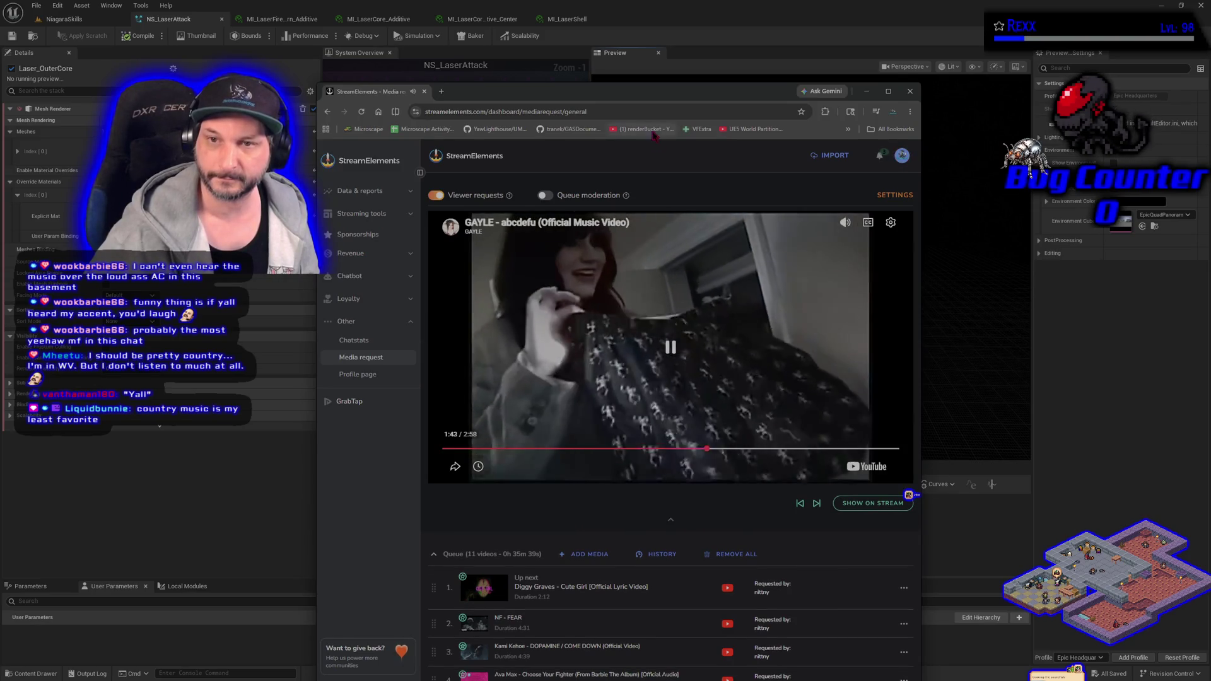
click(672, 525)
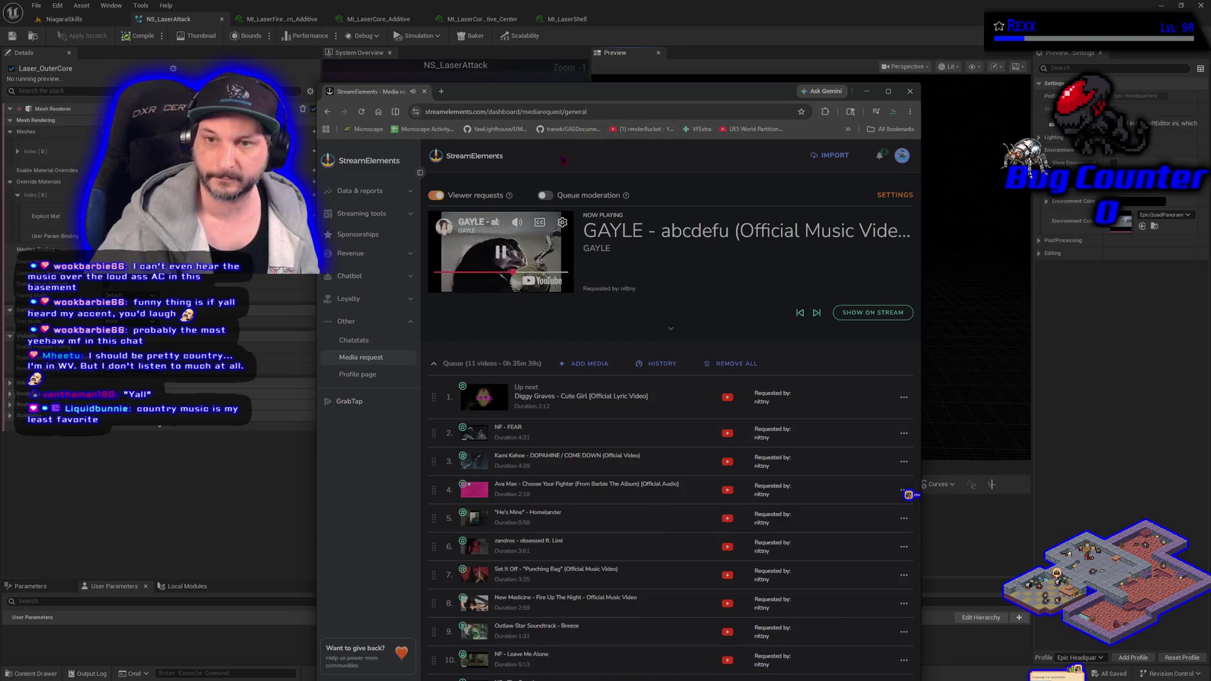
drag(571, 90, 565, 34)
scroll(591, 614, down, 2)
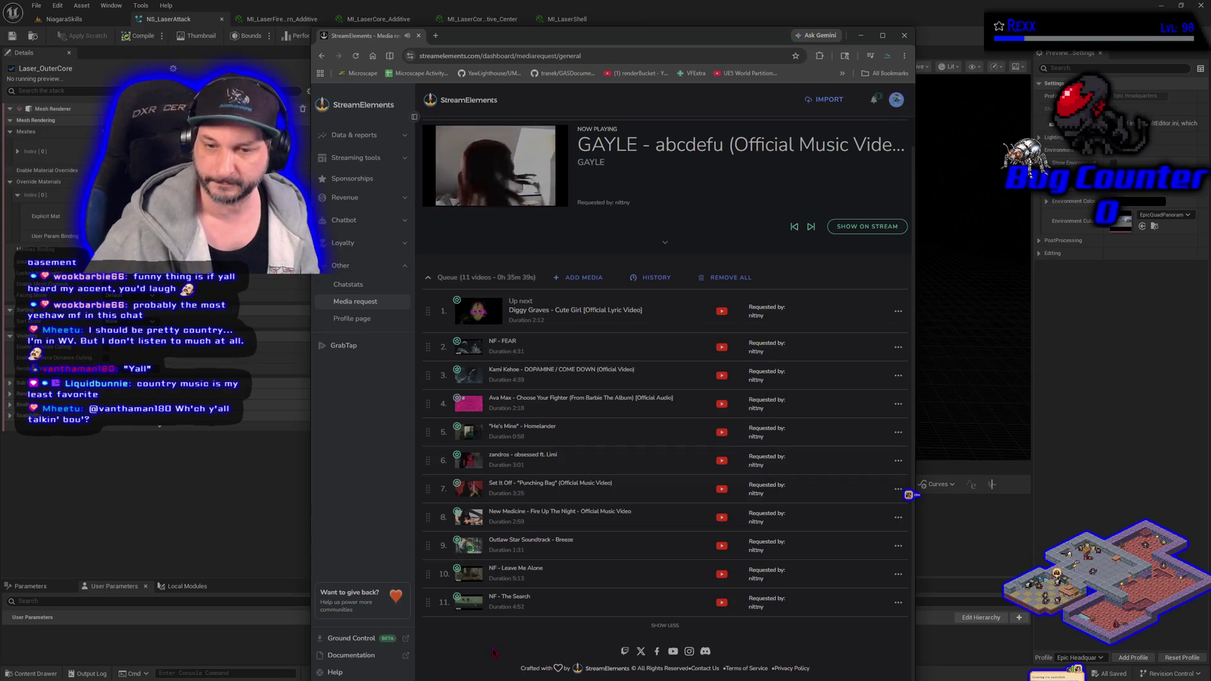
key(super+Down)
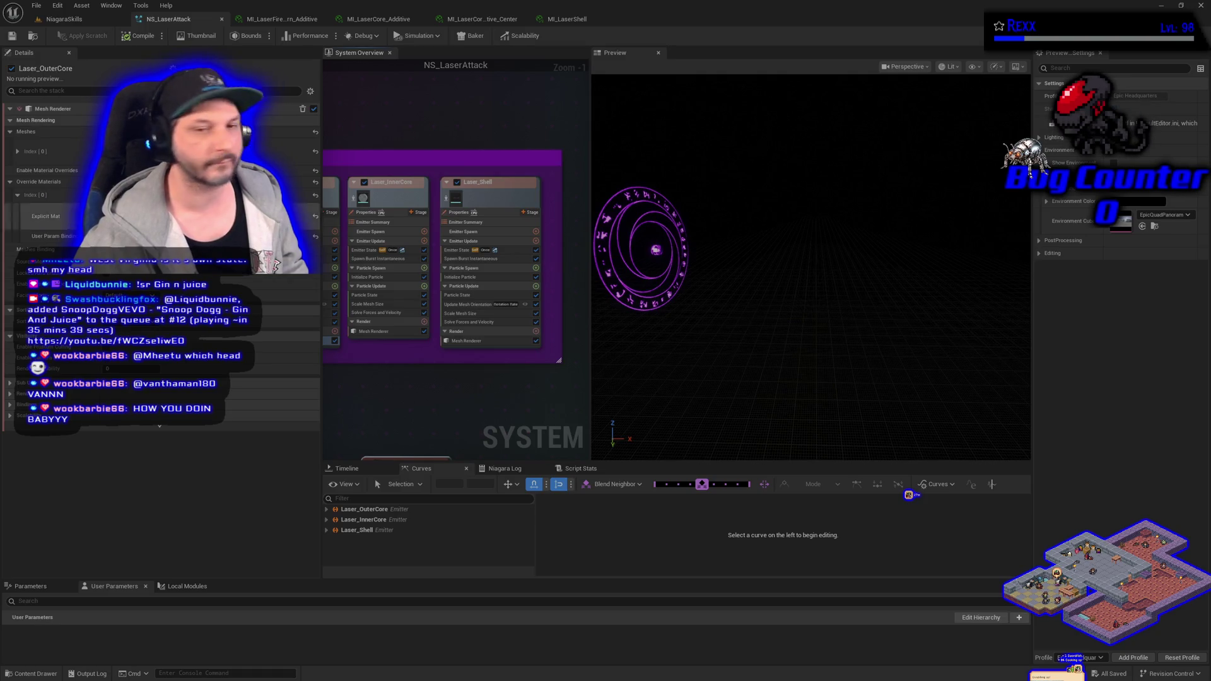
Set SimpleMeshBurst_Once's Initialize Particle Mesh Index Mode to Random Uniform and save NS_LaserAttack
drag(466, 341, 539, 143)
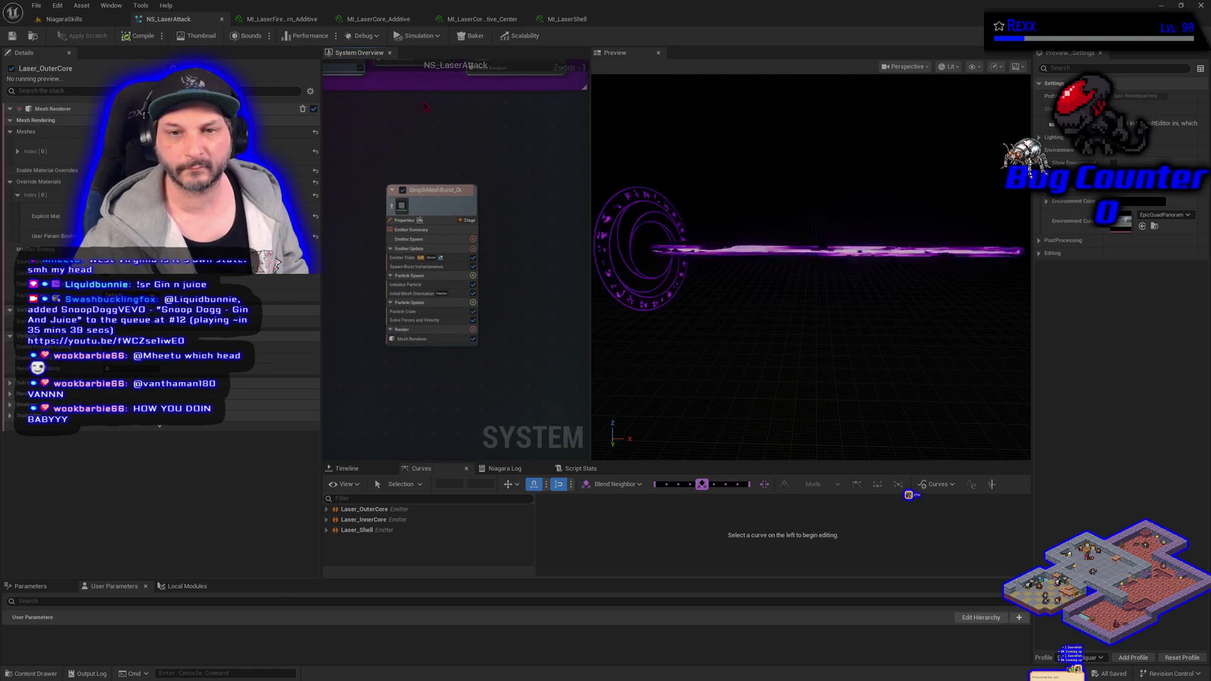
click(412, 285)
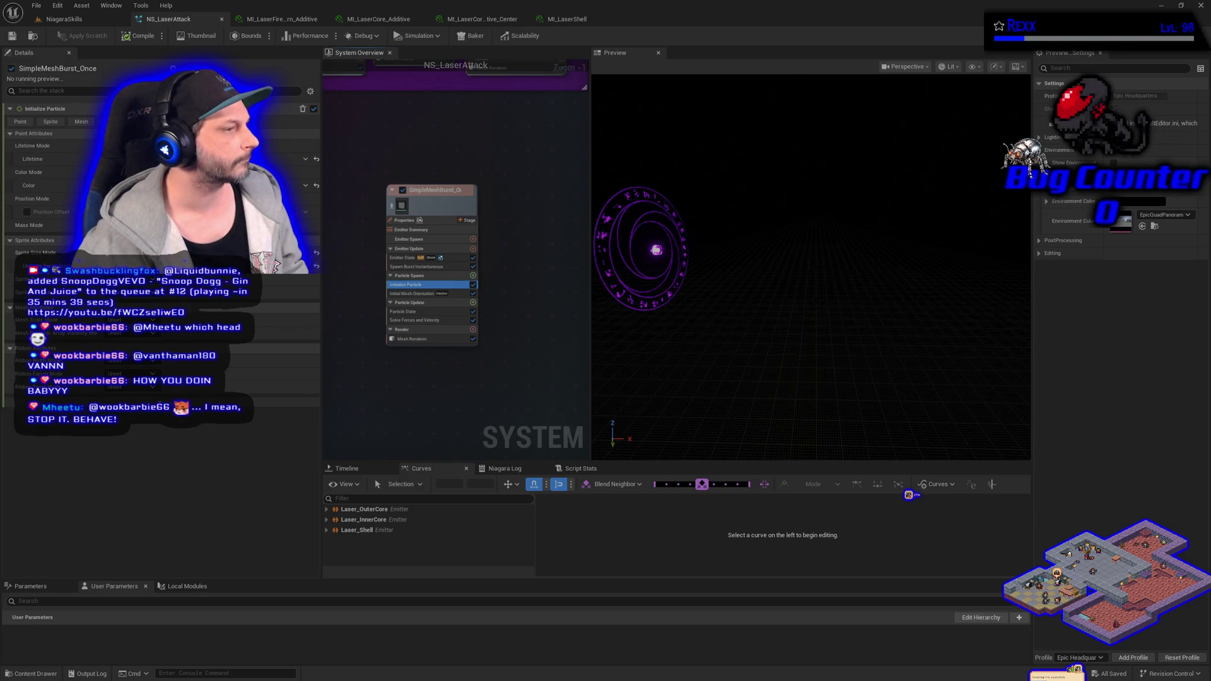
click(265, 320)
click(133, 319)
click(147, 354)
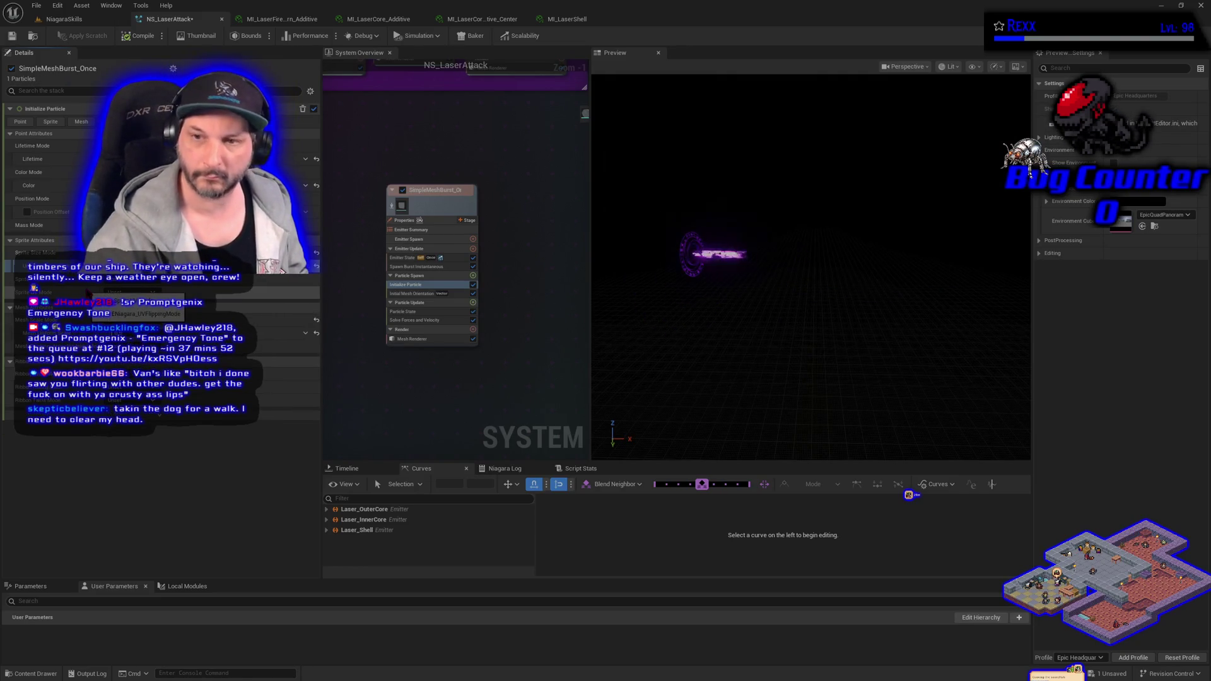
click(789, 320)
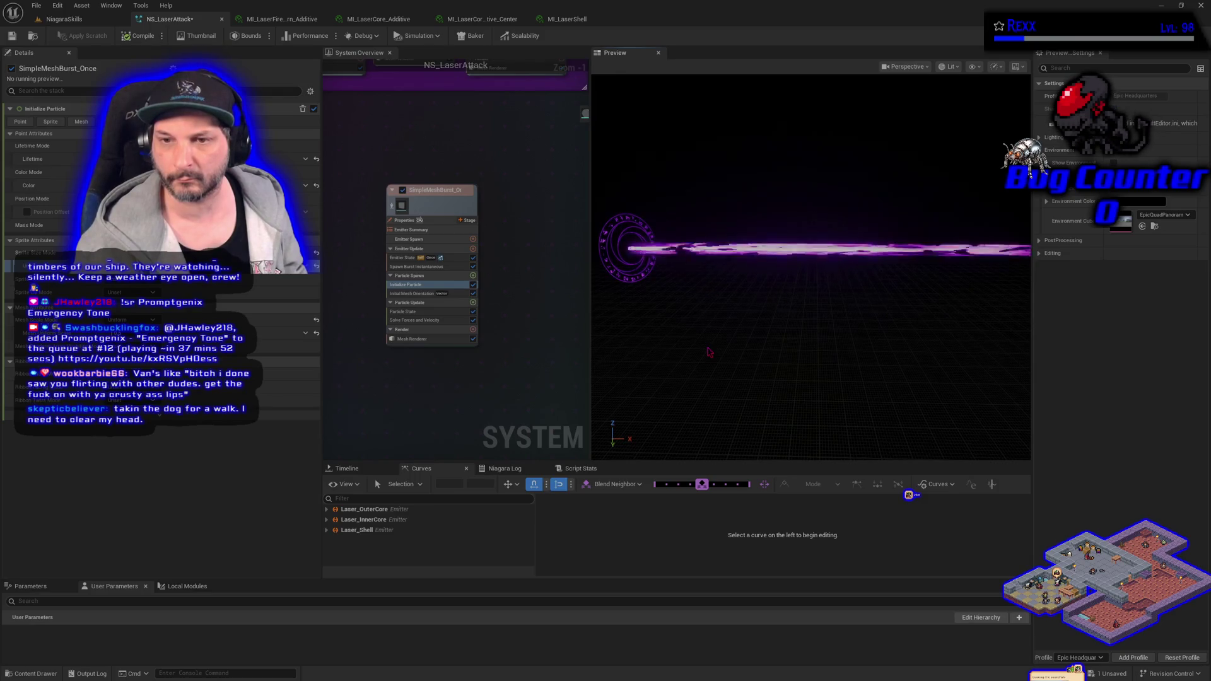
click(36, 5)
click(55, 70)
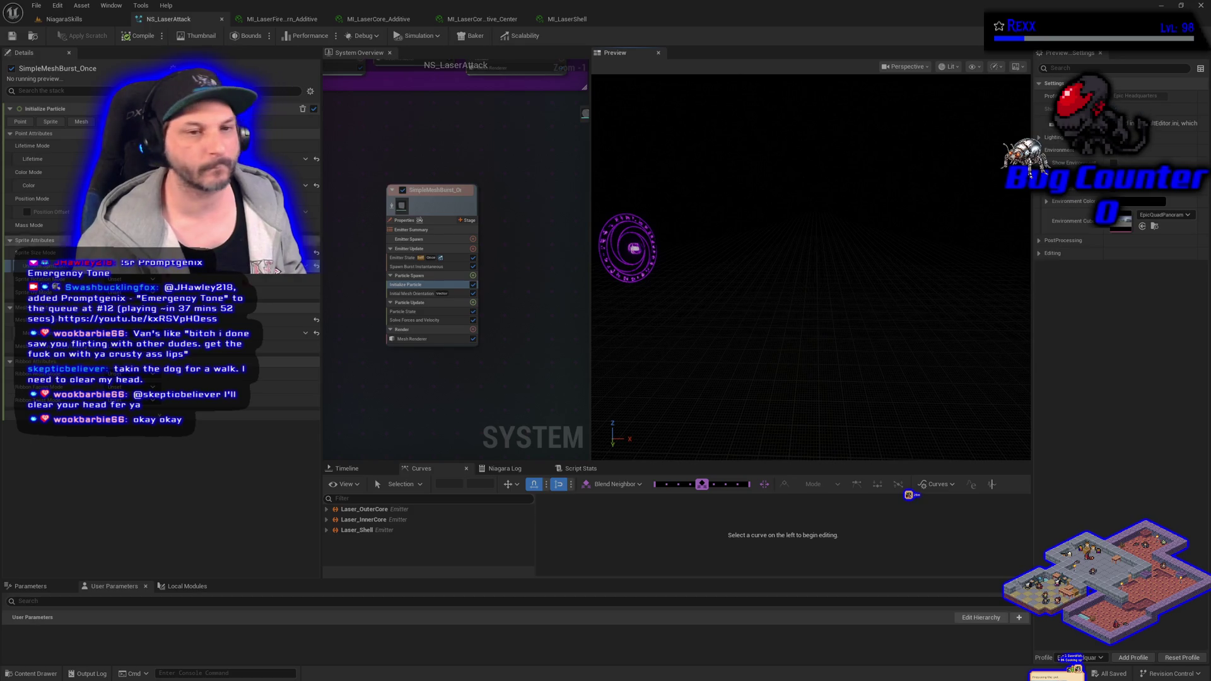
Rename the SimpleMeshBurst_Once emitter node to 'LaserFirePattern', then clear the selection
click(451, 193)
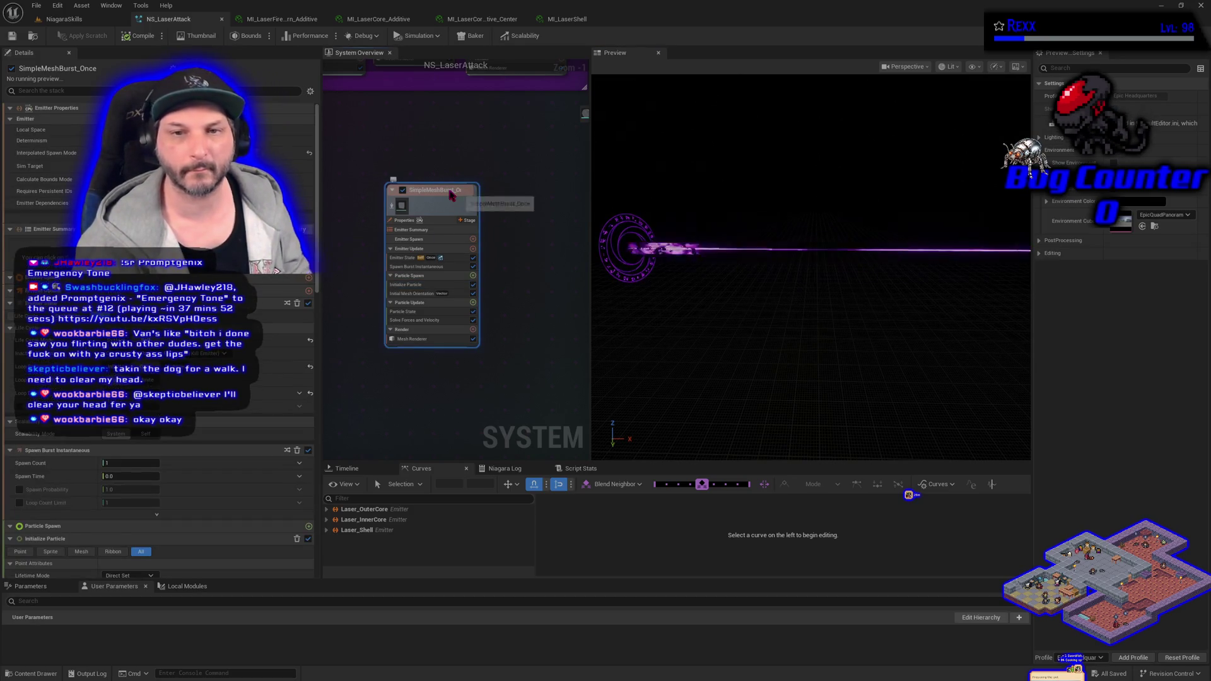
double_click(451, 190)
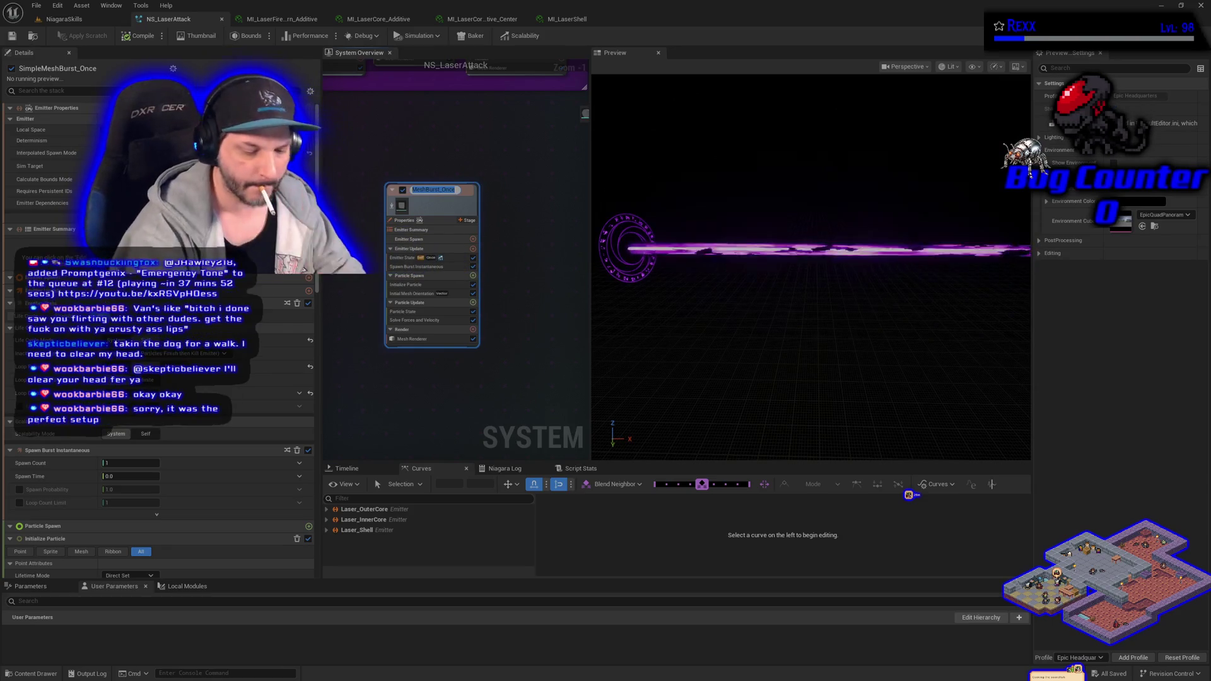
text(LaserFire)
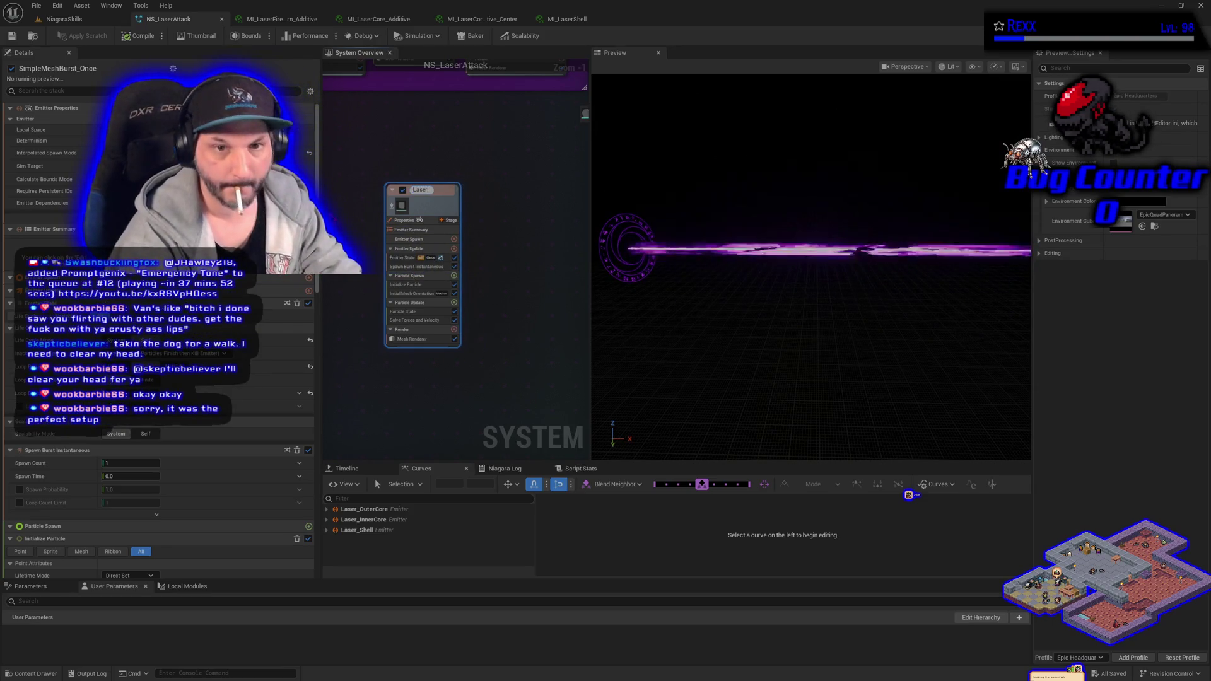
text(Pattern)
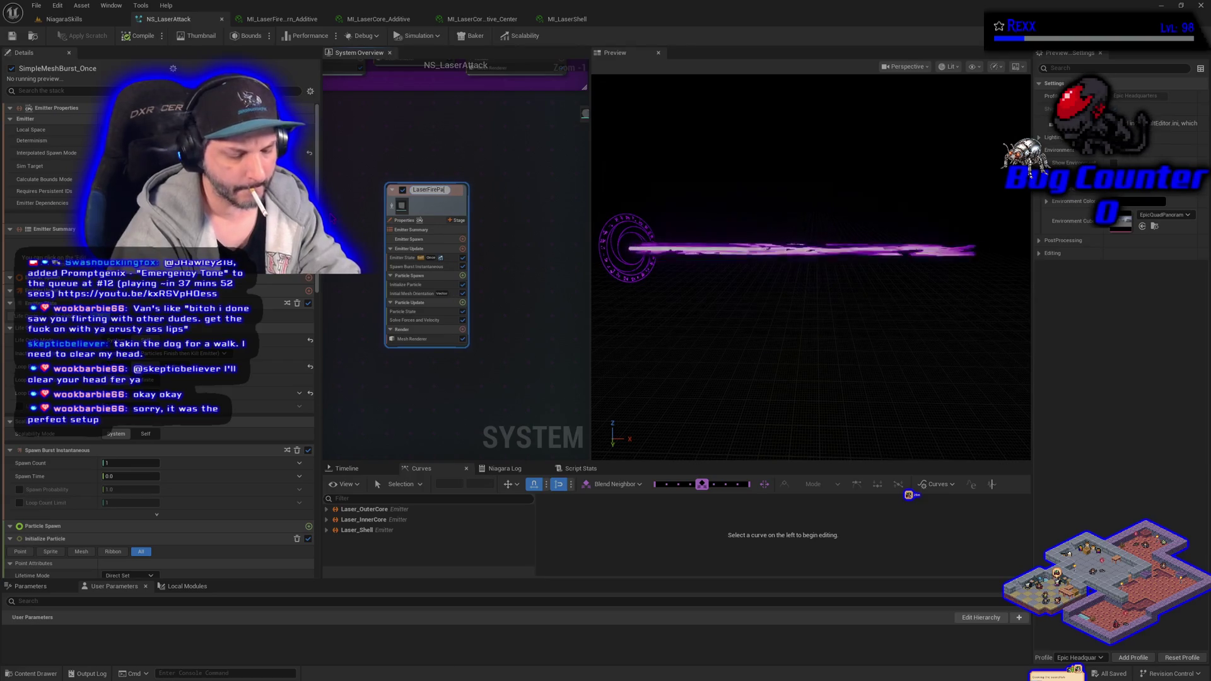
key(Return)
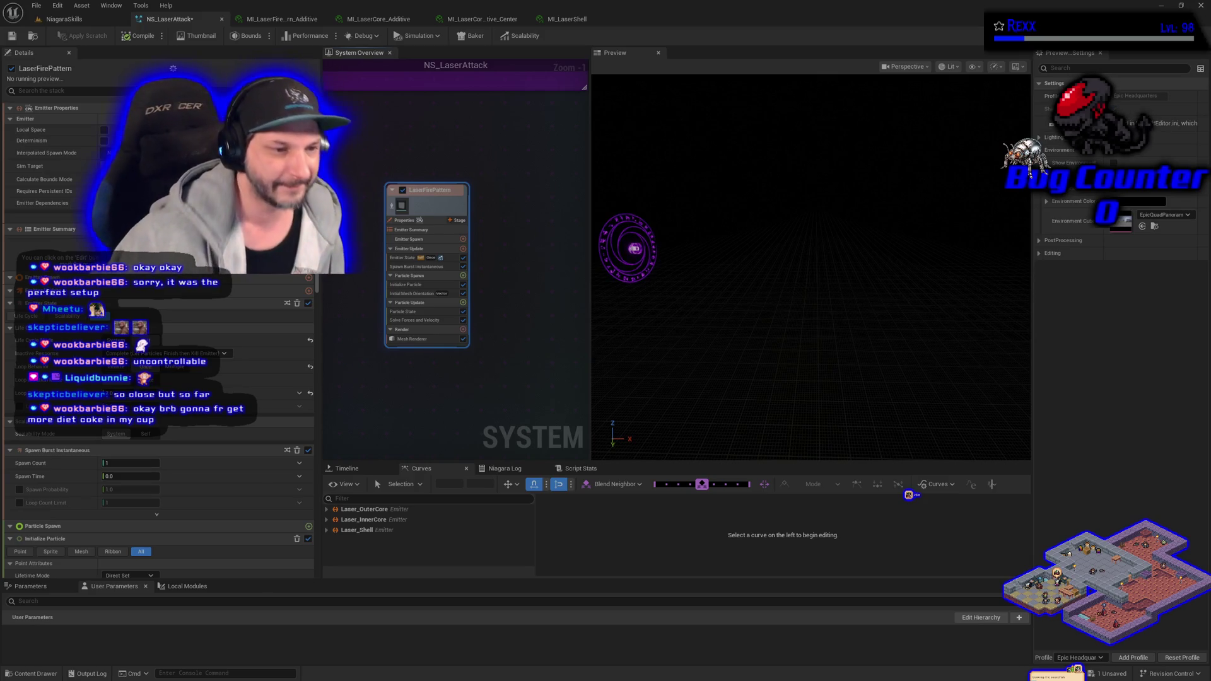
scroll(158, 315, down, 1)
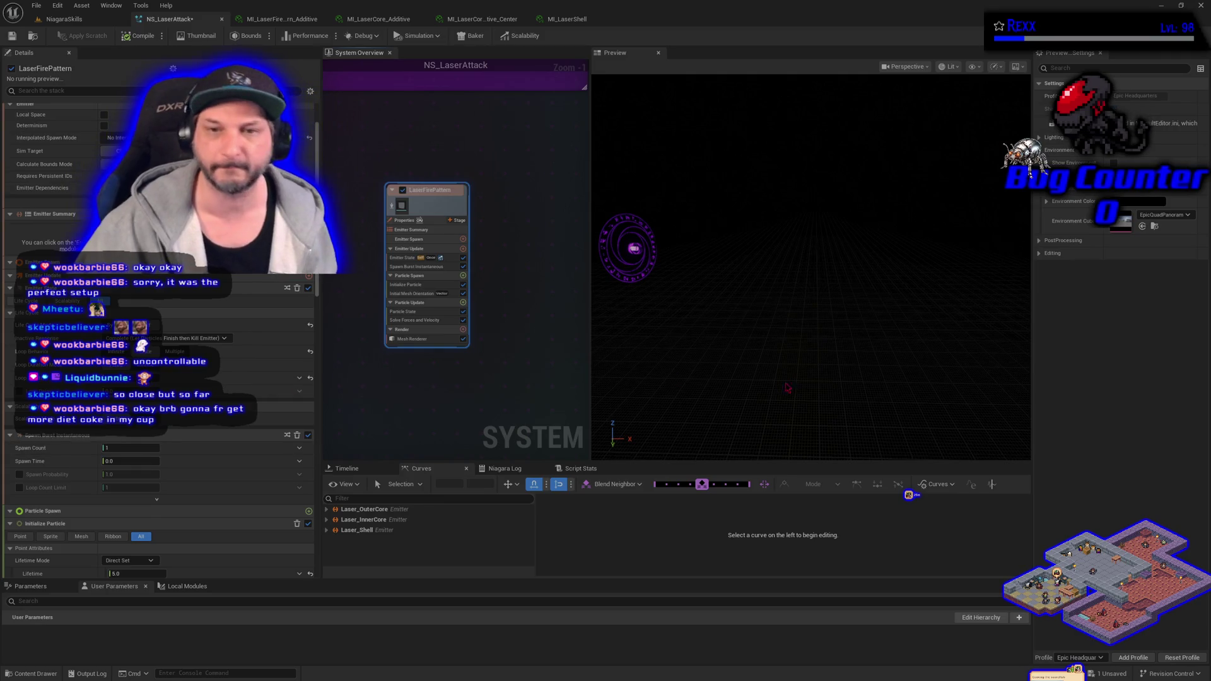
click(492, 393)
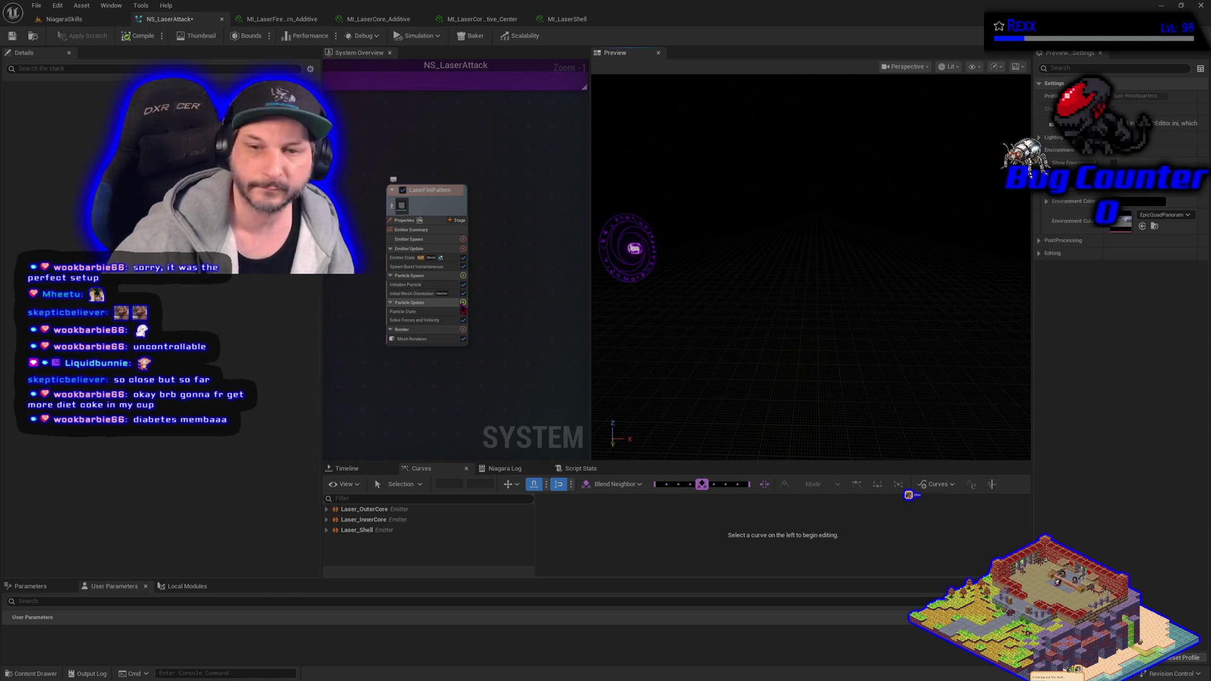
Search 'scale mesh size' in LaserFirePattern's Particle Update picker and add Scale Mesh Size
click(463, 304)
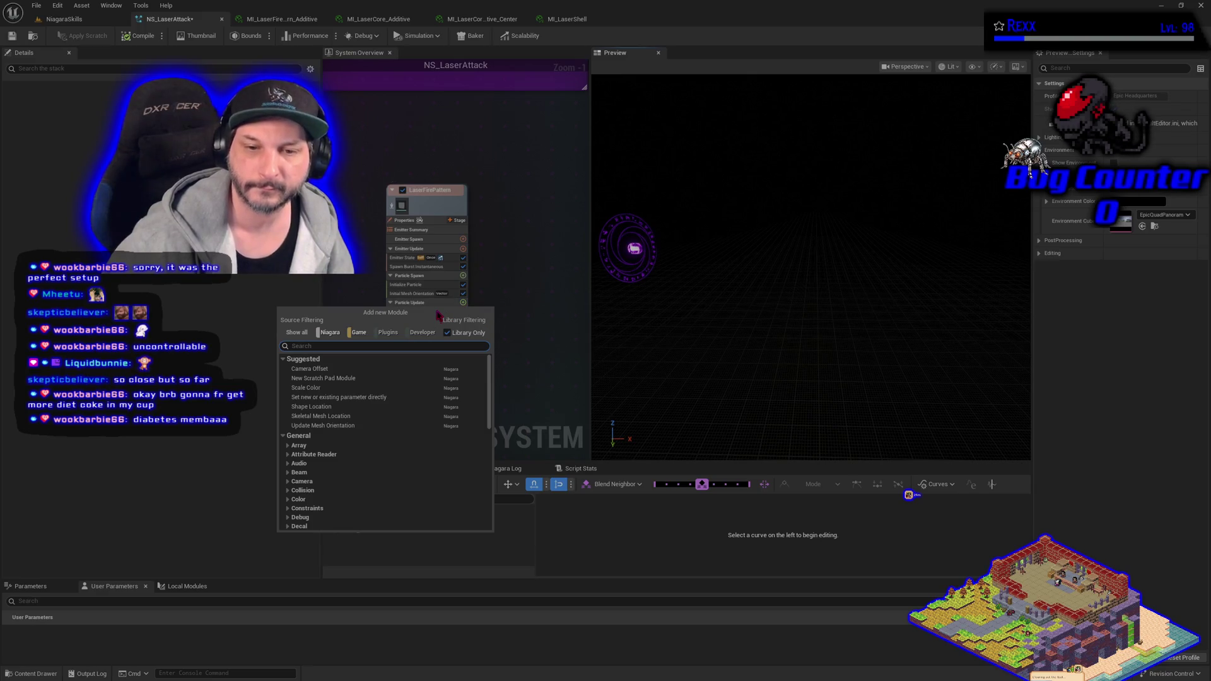
text(scal)
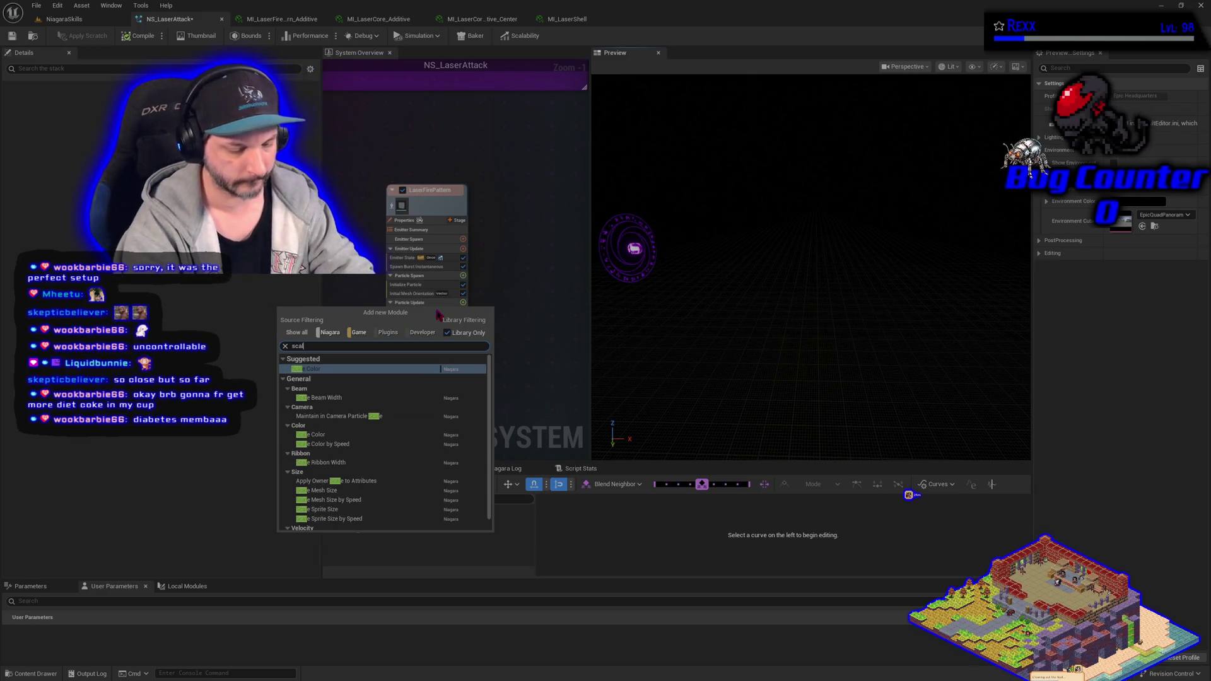
text(e mesh size)
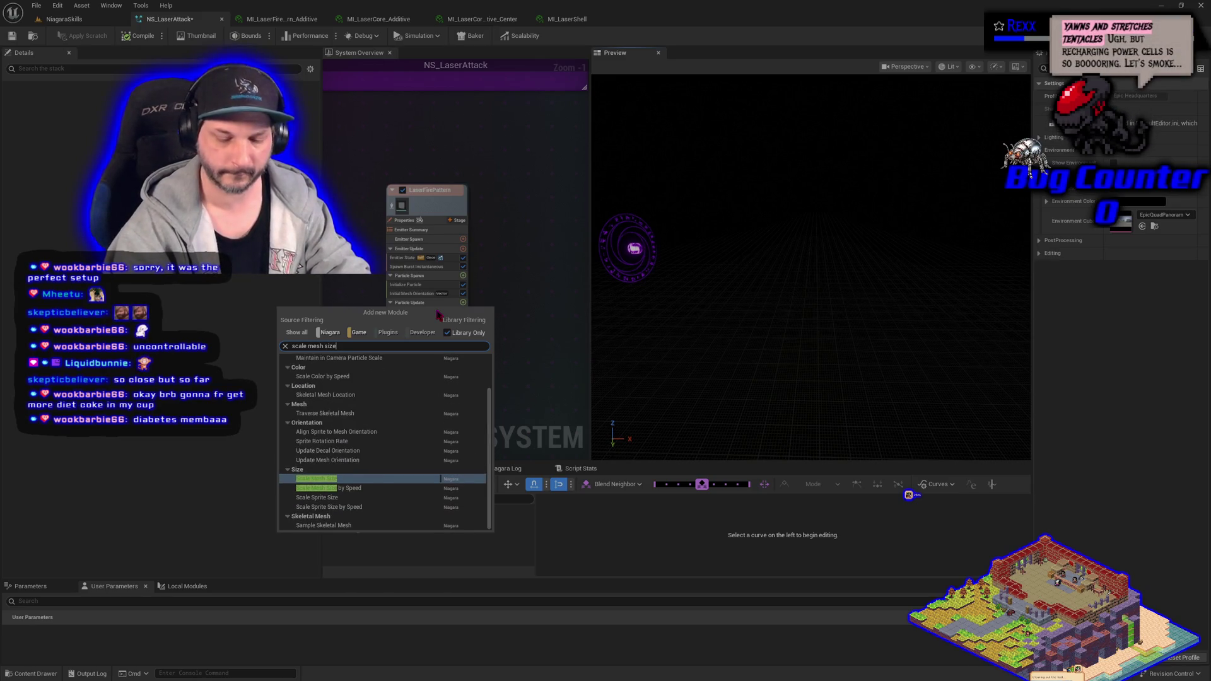
key(Return)
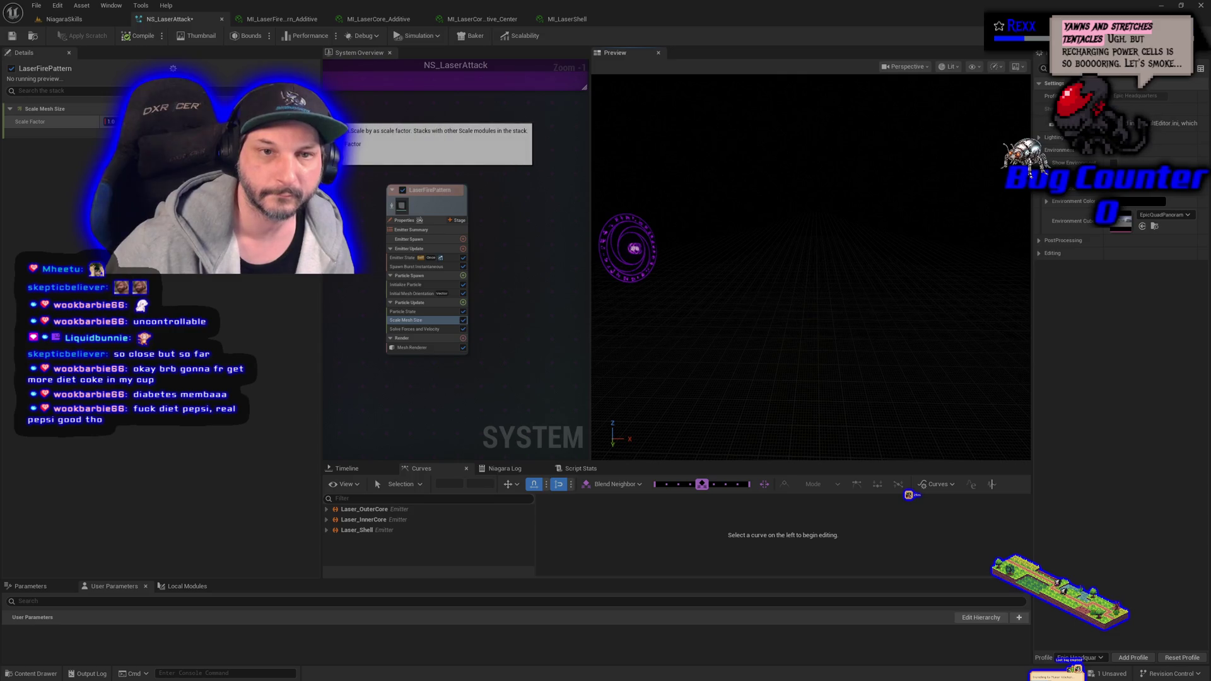
Set Scale Factor to Vector from Float driven by a Float from Curve starting at 0, and save
click(98, 122)
click(126, 277)
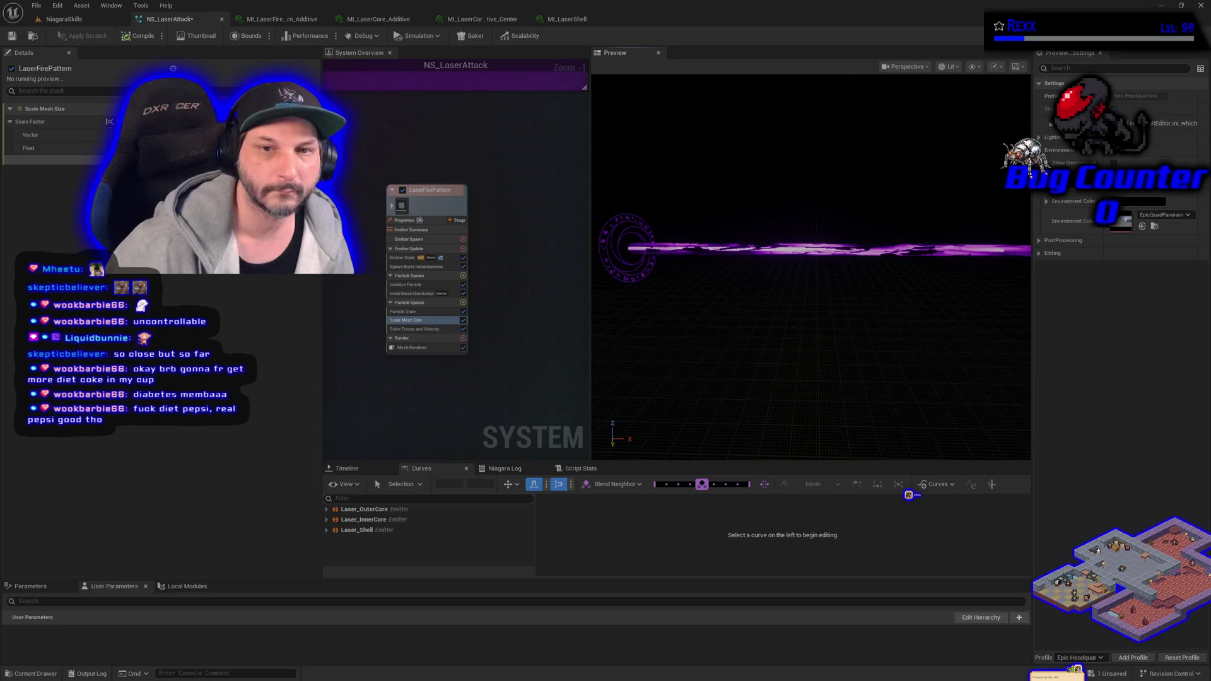
click(107, 148)
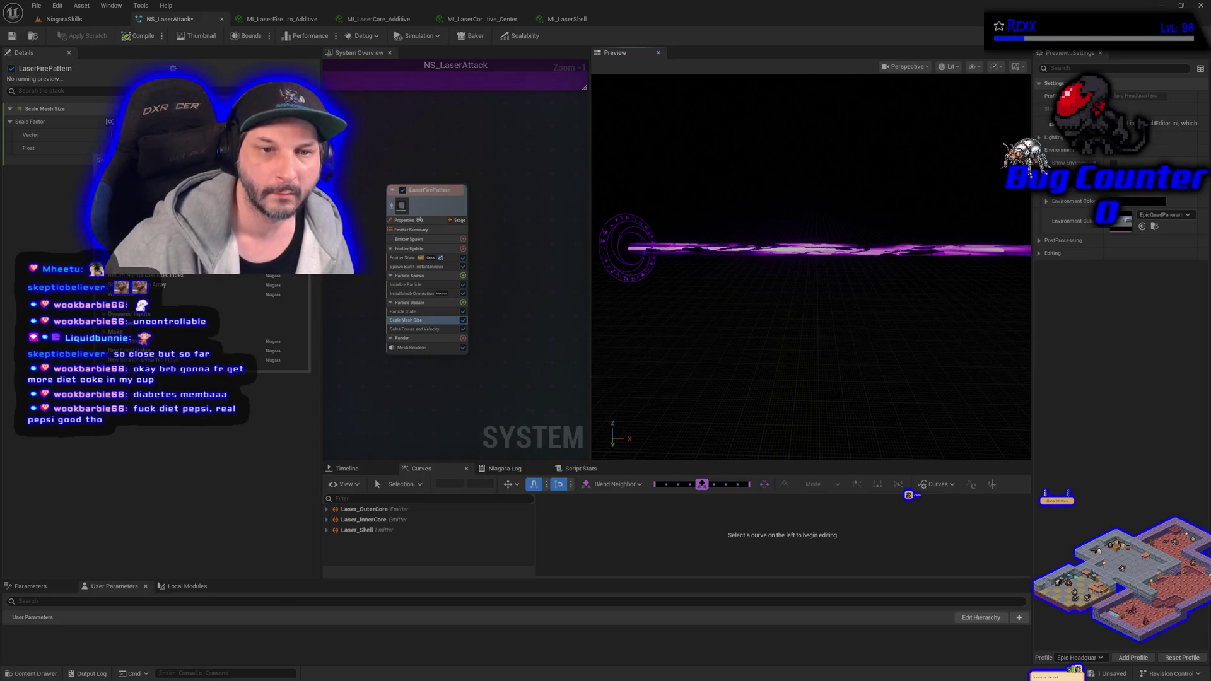
click(189, 285)
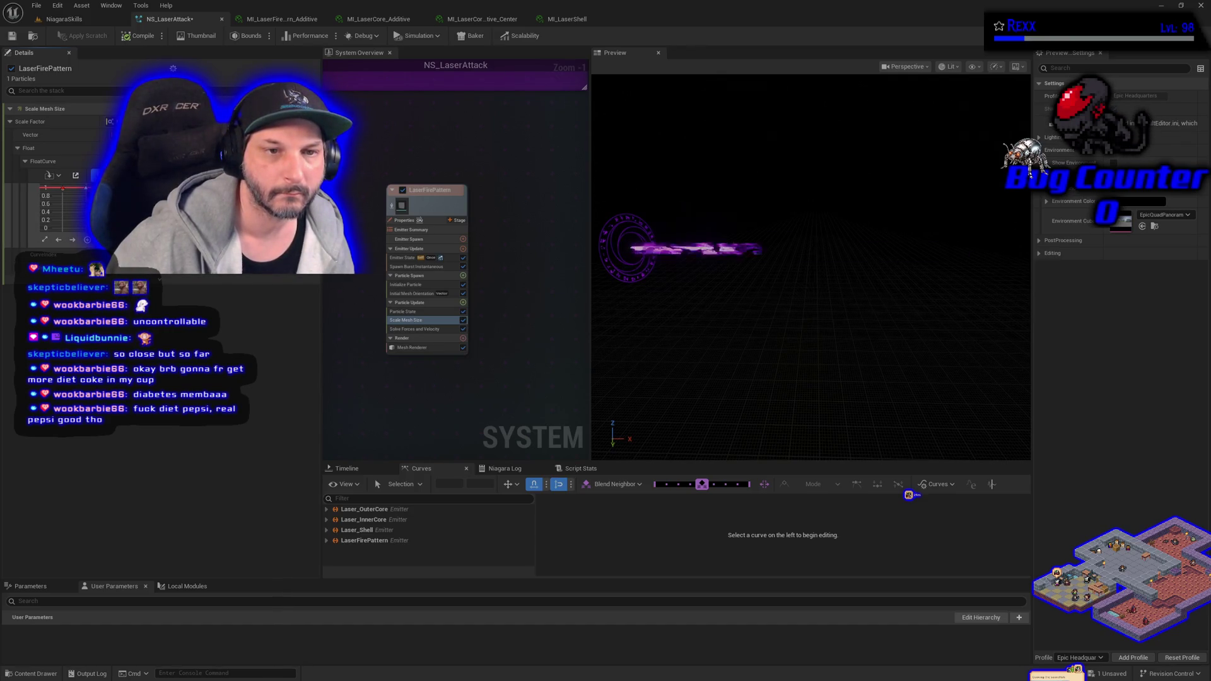
drag(62, 189, 63, 228)
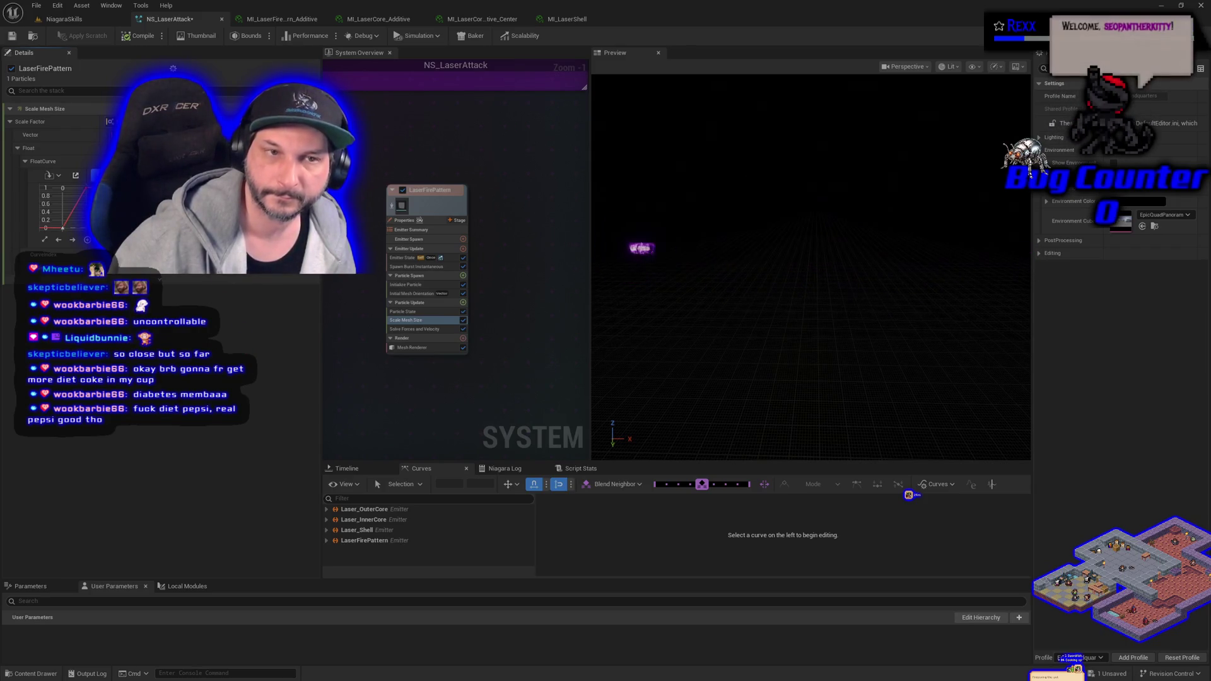
click(42, 9)
click(67, 66)
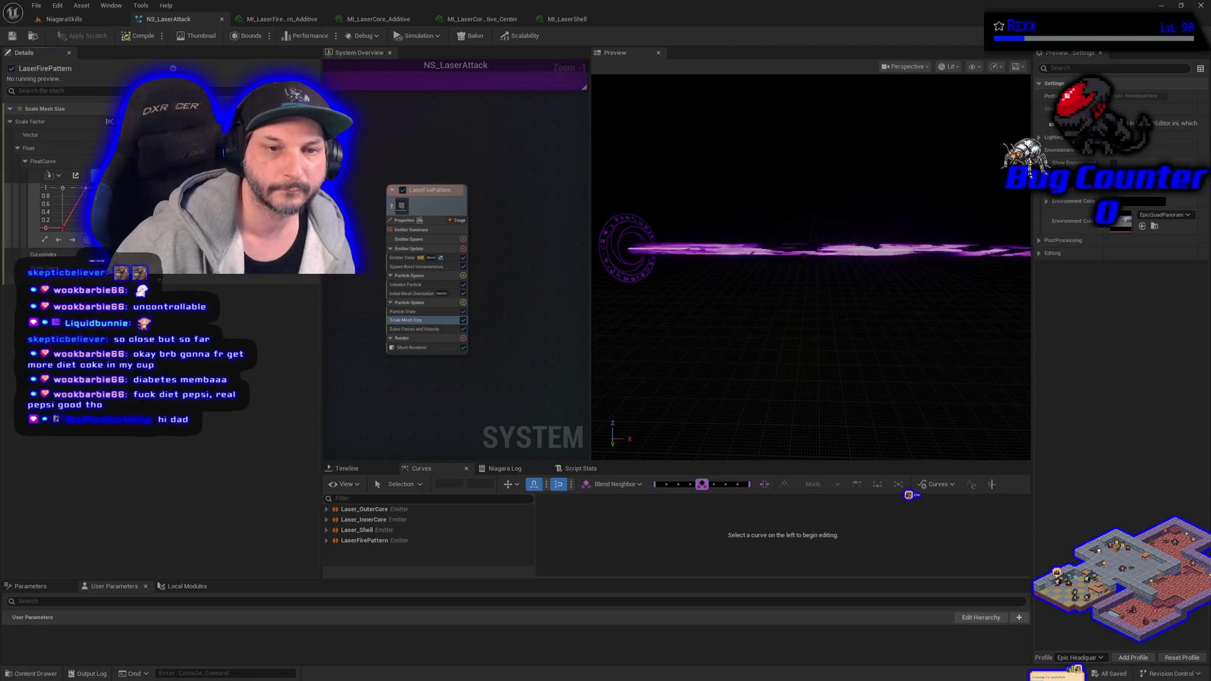
Lower the curve key further to reshape the scaling, save all, and view the level
drag(88, 188, 88, 205)
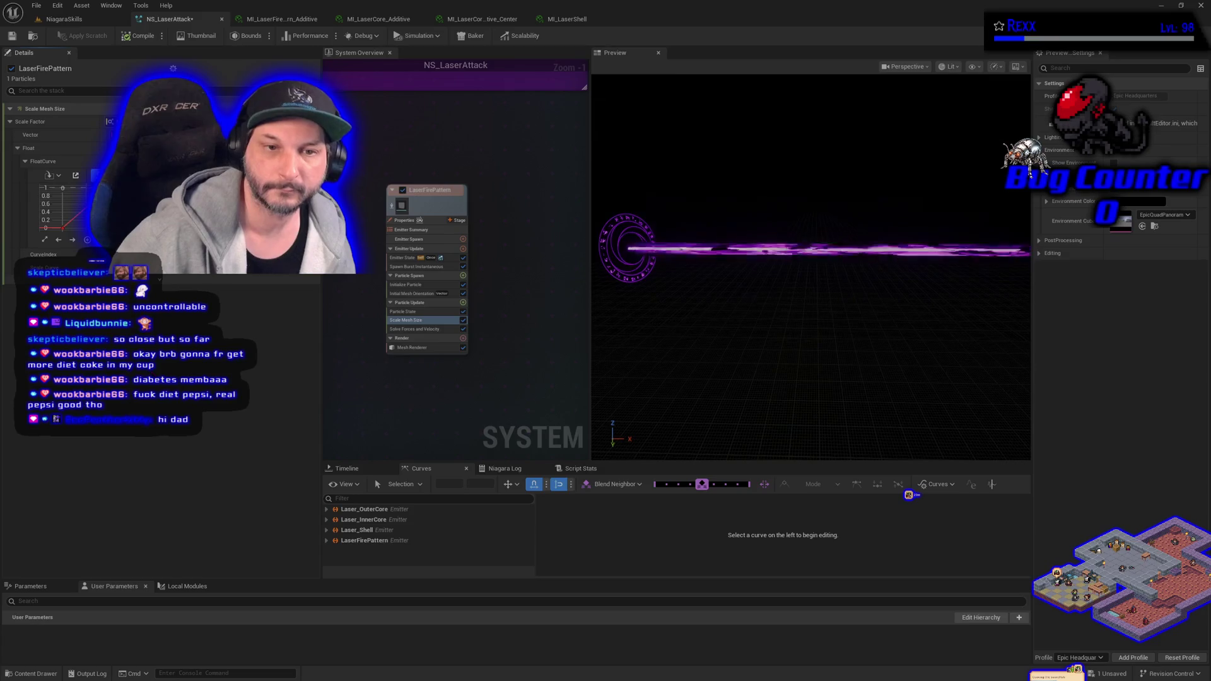
click(36, 5)
click(67, 63)
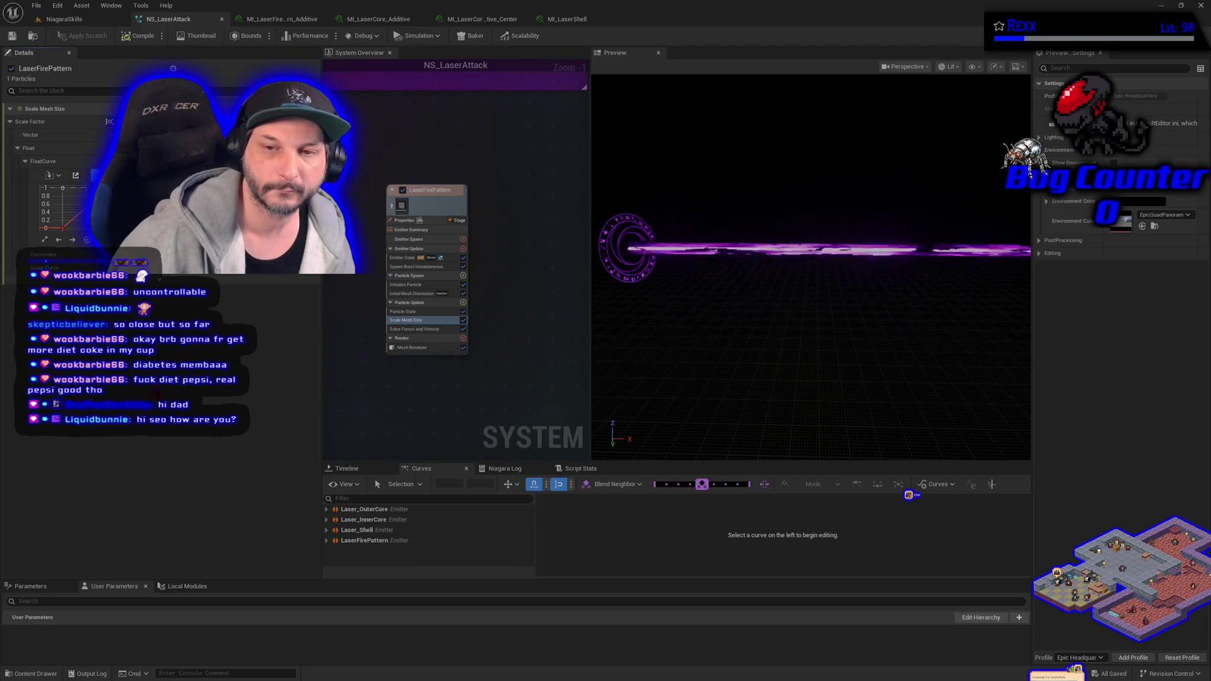
click(85, 20)
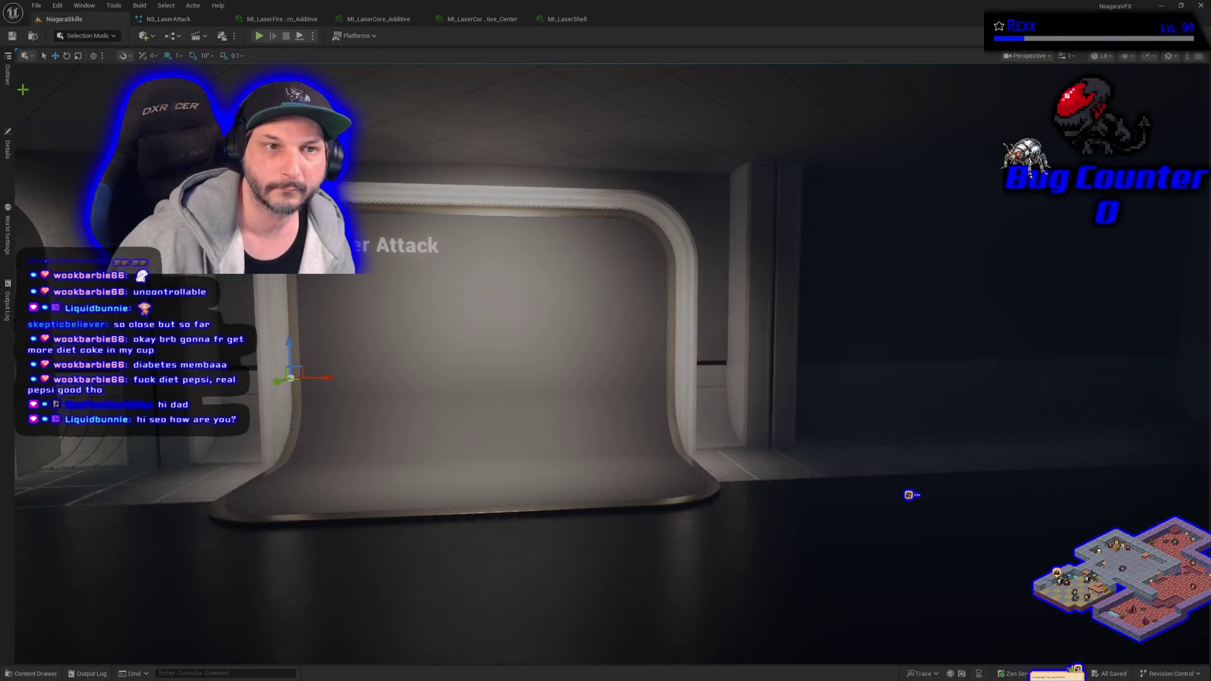
Check BP_DefaultVFXSpawner5's details and fly close to the laser beam before returning to NS_LaserAttack
click(9, 158)
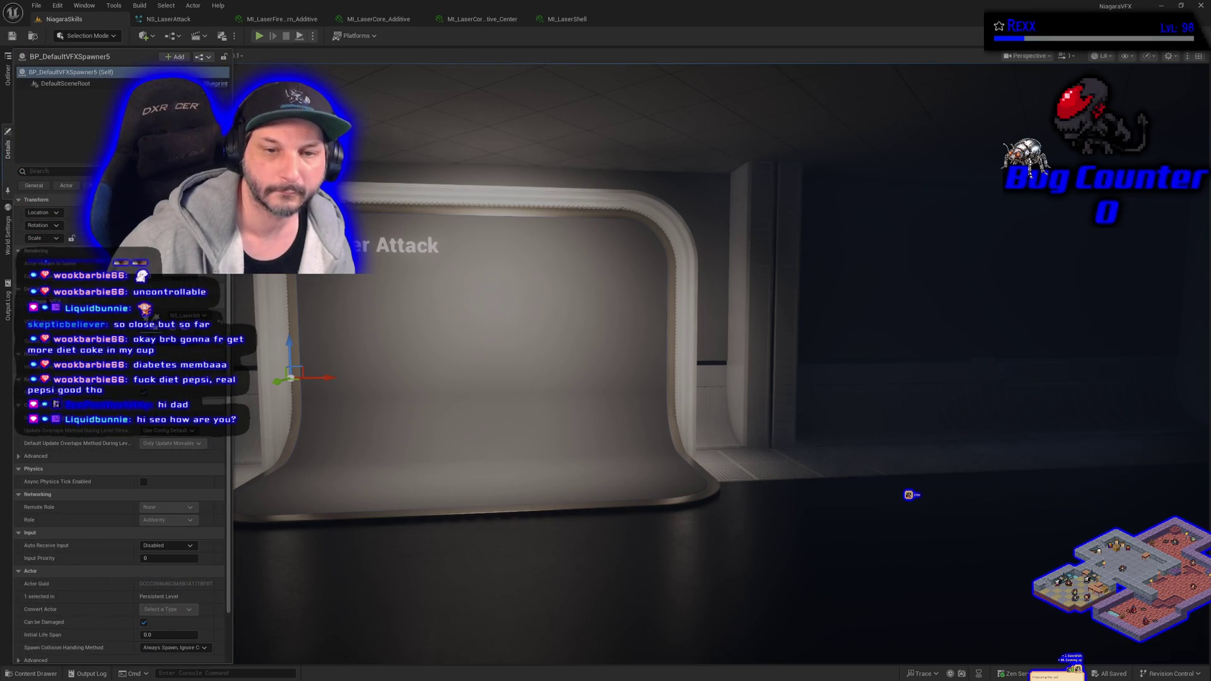
click(630, 480)
scroll(619, 481, up, 3)
drag(619, 482, 564, 457)
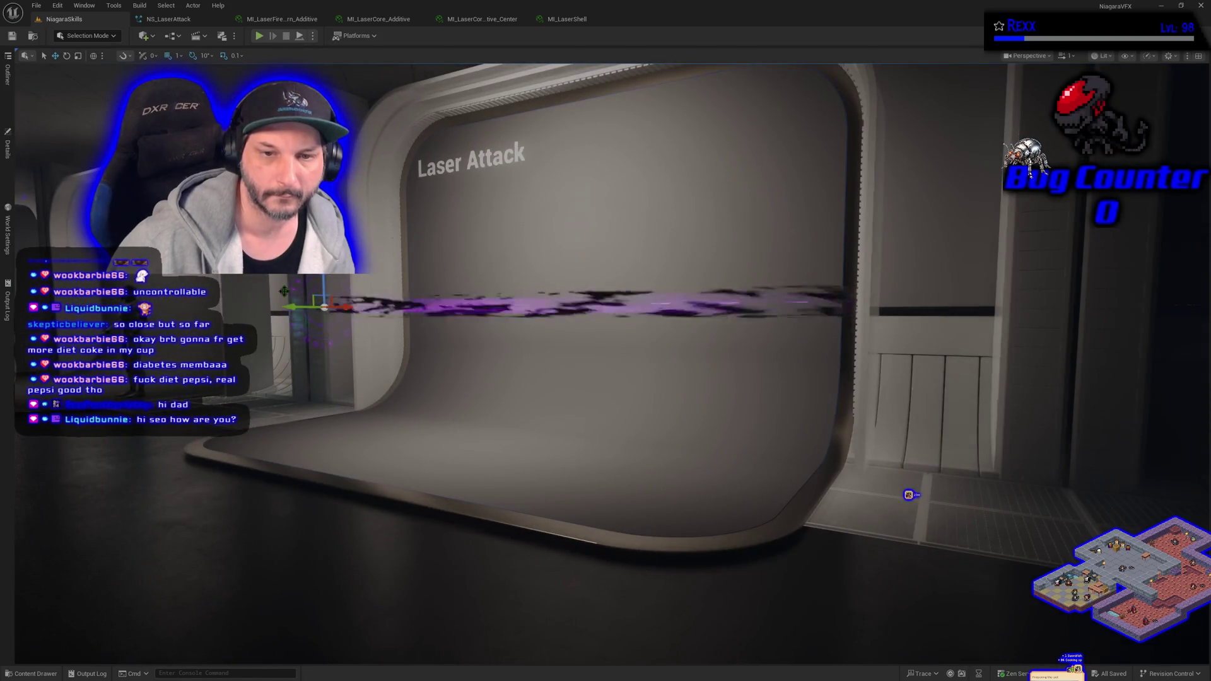
click(189, 19)
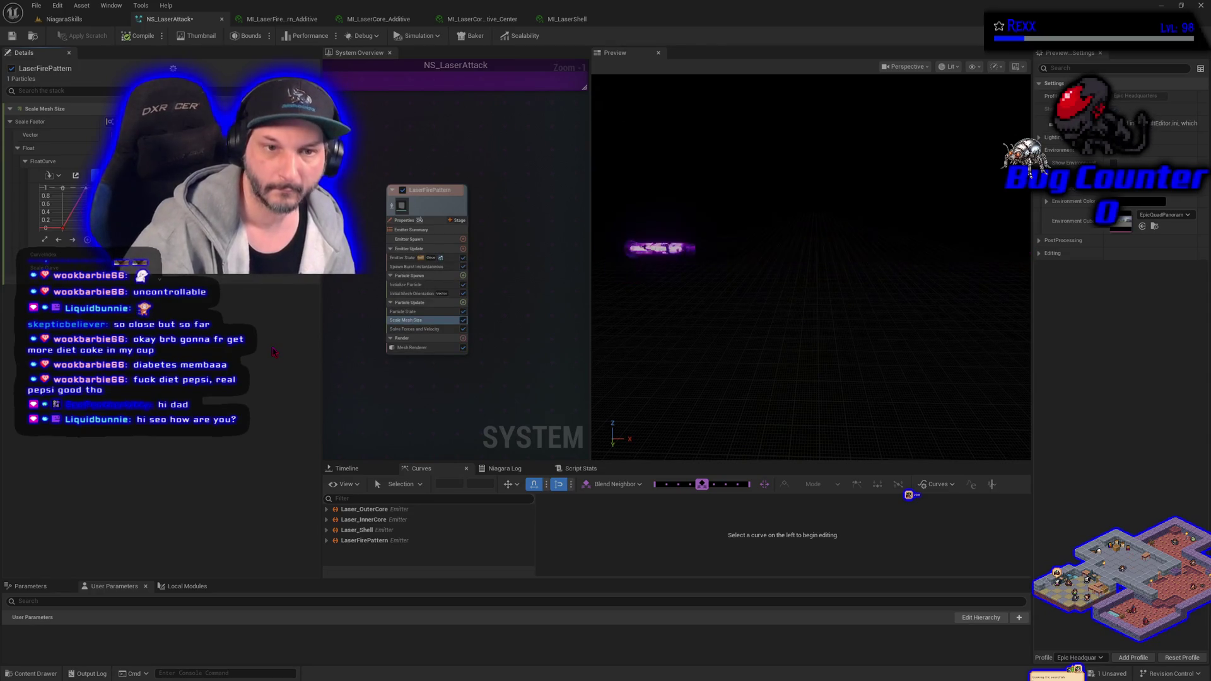
Compile NS_LaserAttack and switch to the NiagaraSkills level to test it
click(136, 38)
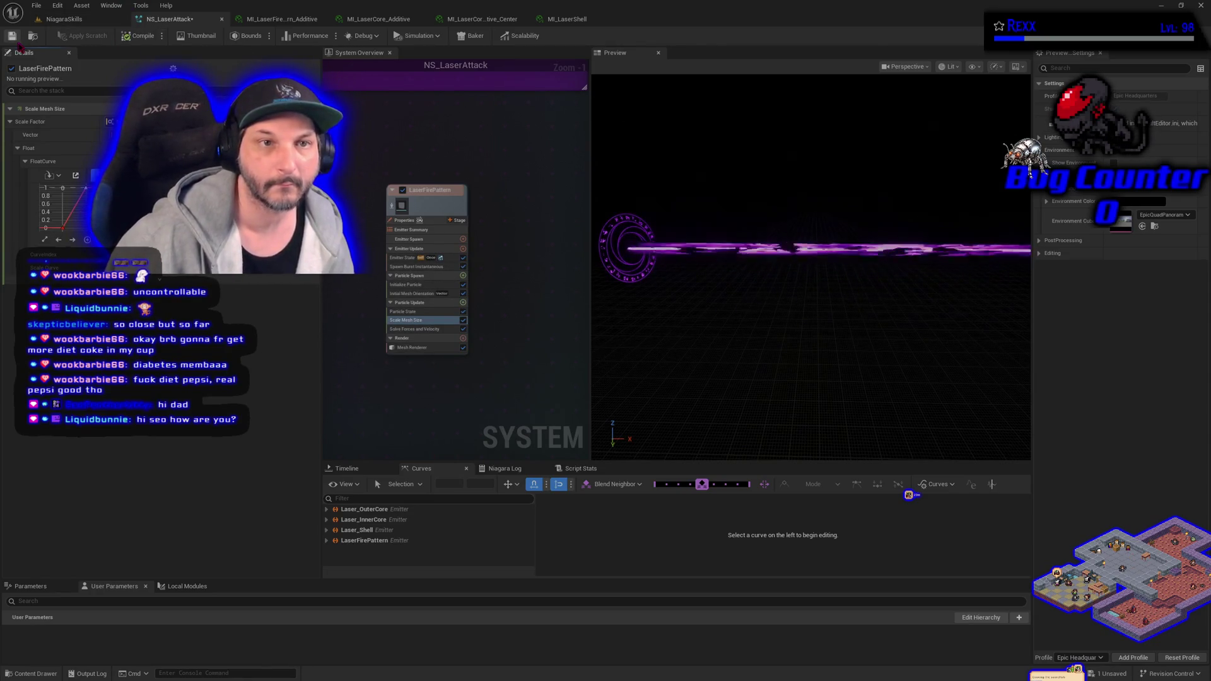
click(66, 19)
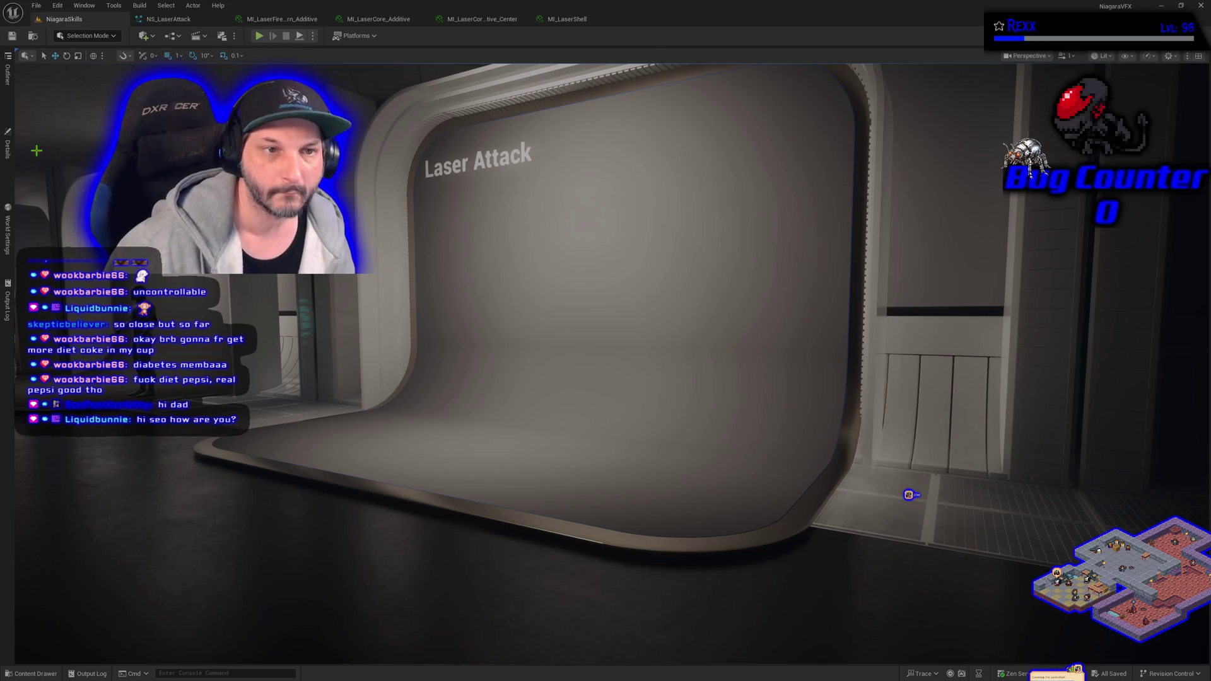
Show the spawner's details, glance at the MI_LaserShell material, then return to NS_LaserAttack
click(9, 157)
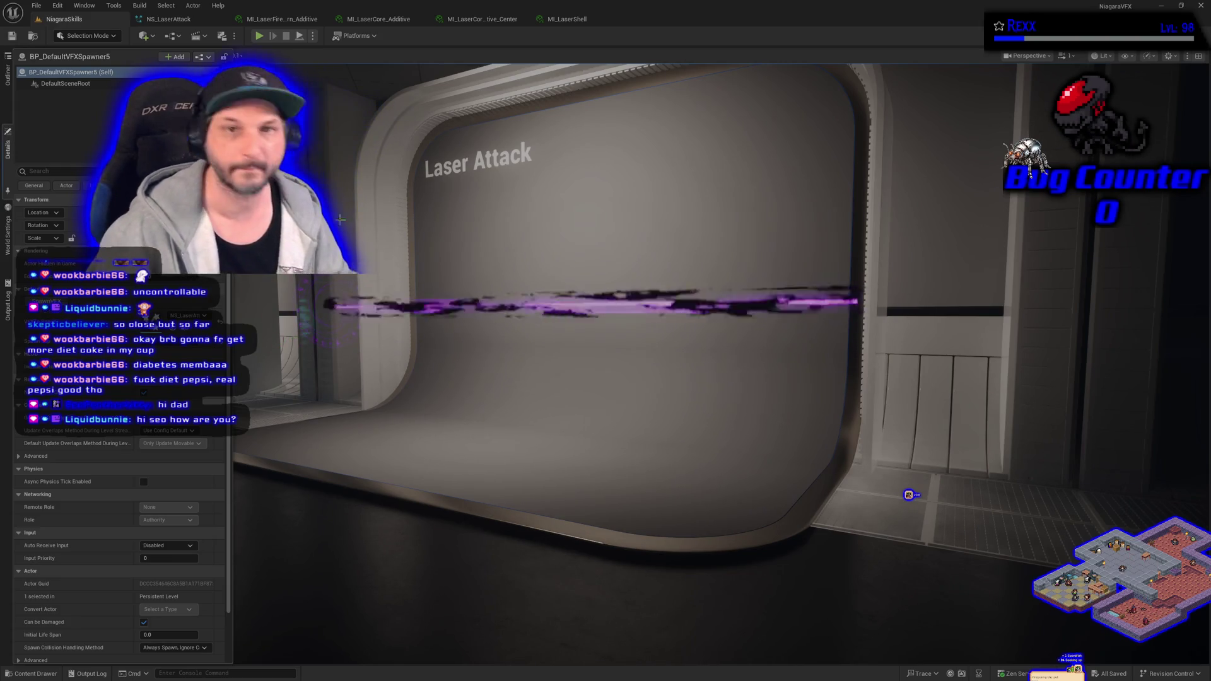
click(583, 19)
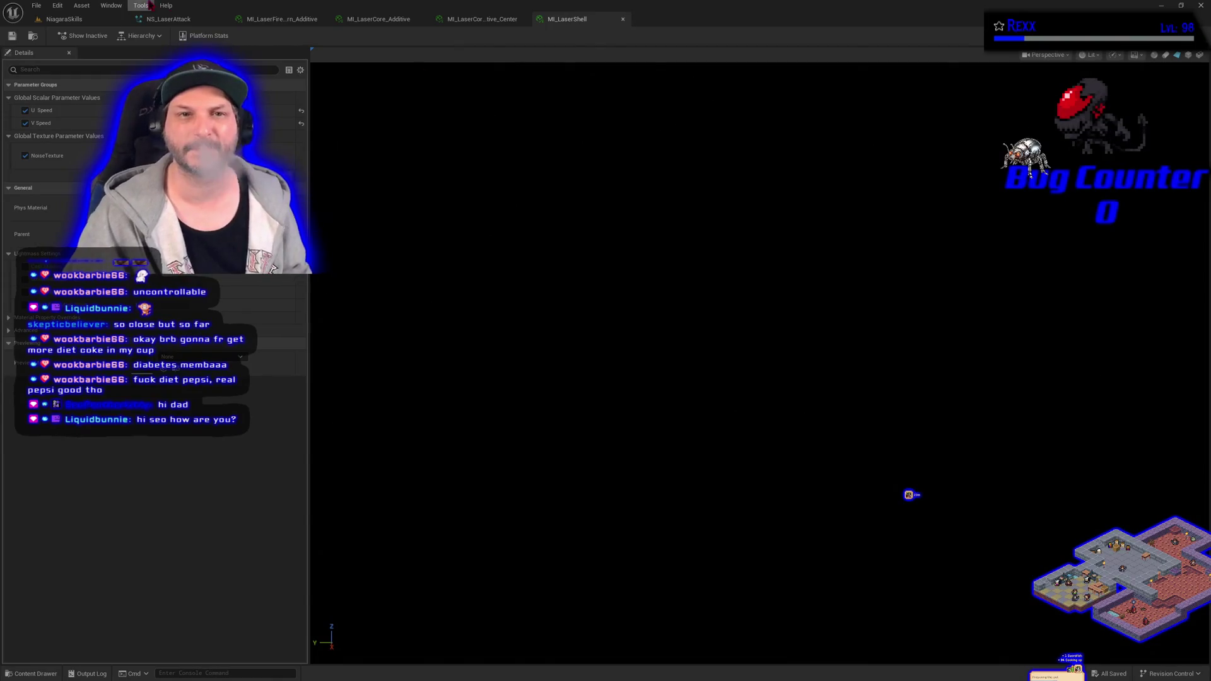
click(171, 23)
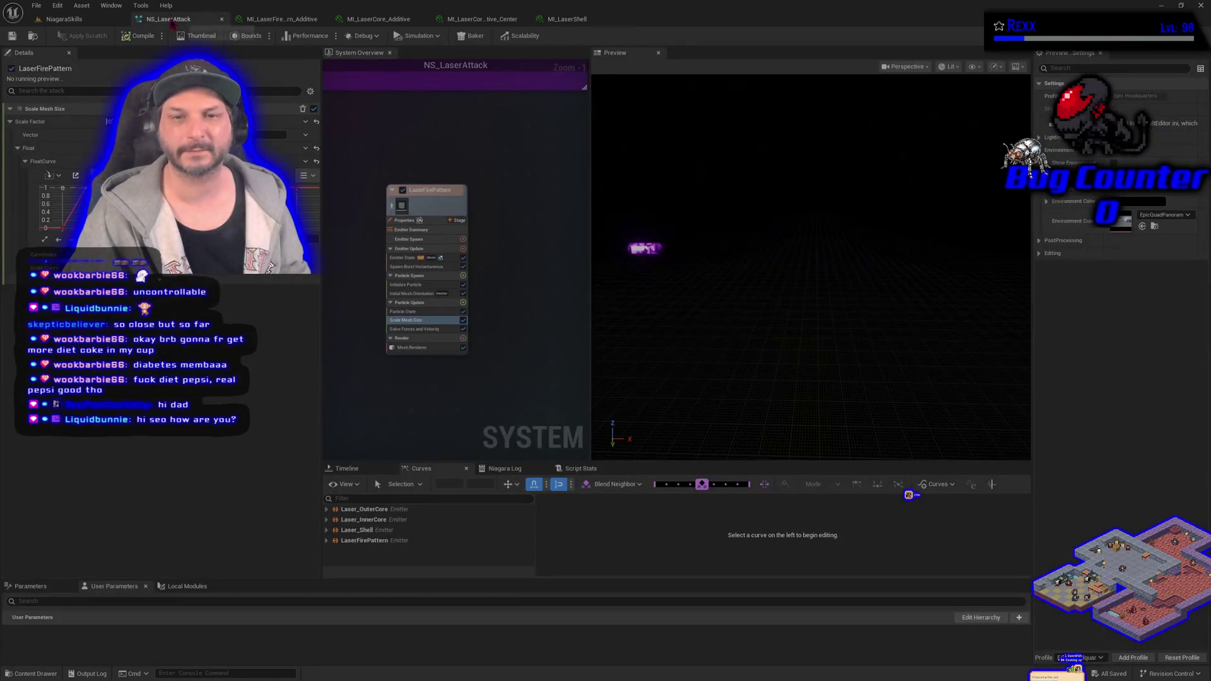
Darken LaserFirePattern's Initialize Particle colour to a deep purple, then view it in the NiagaraSkills level
click(416, 320)
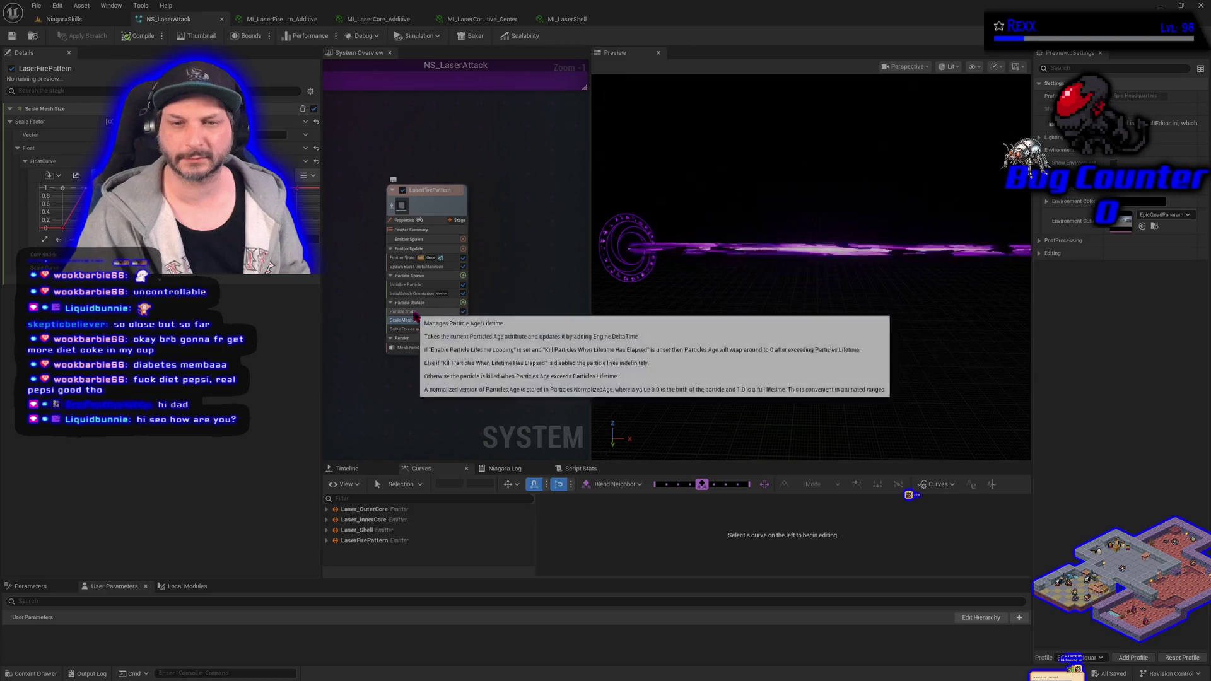
click(432, 285)
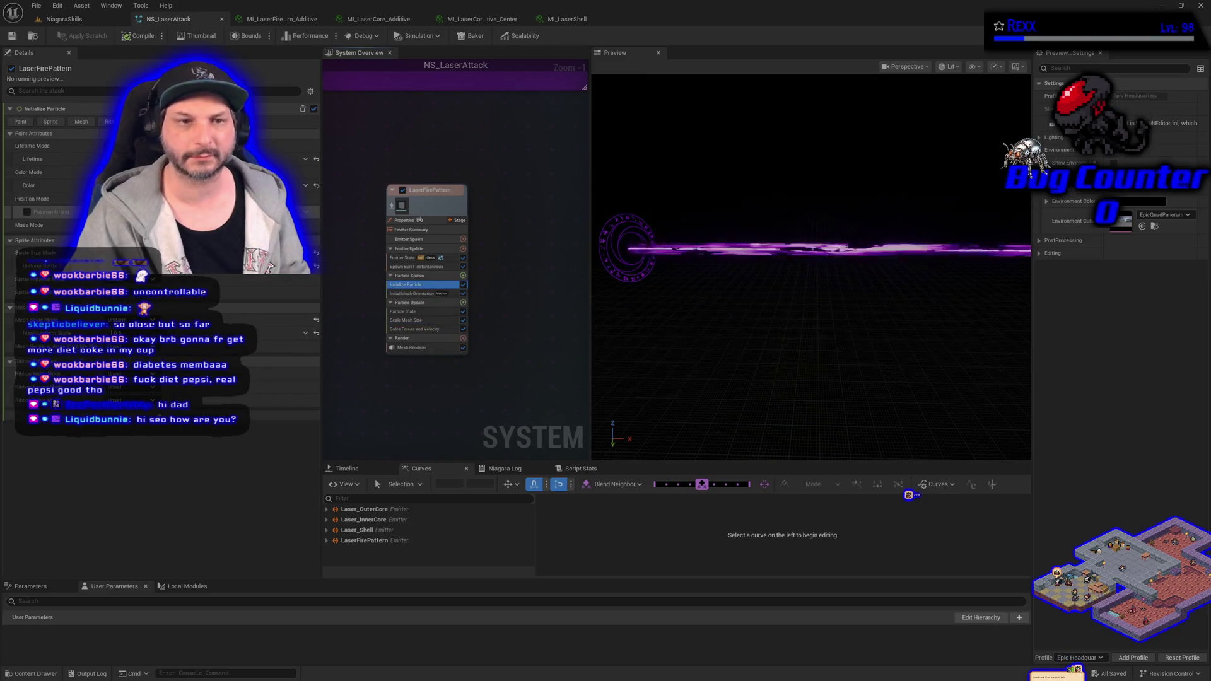
click(183, 186)
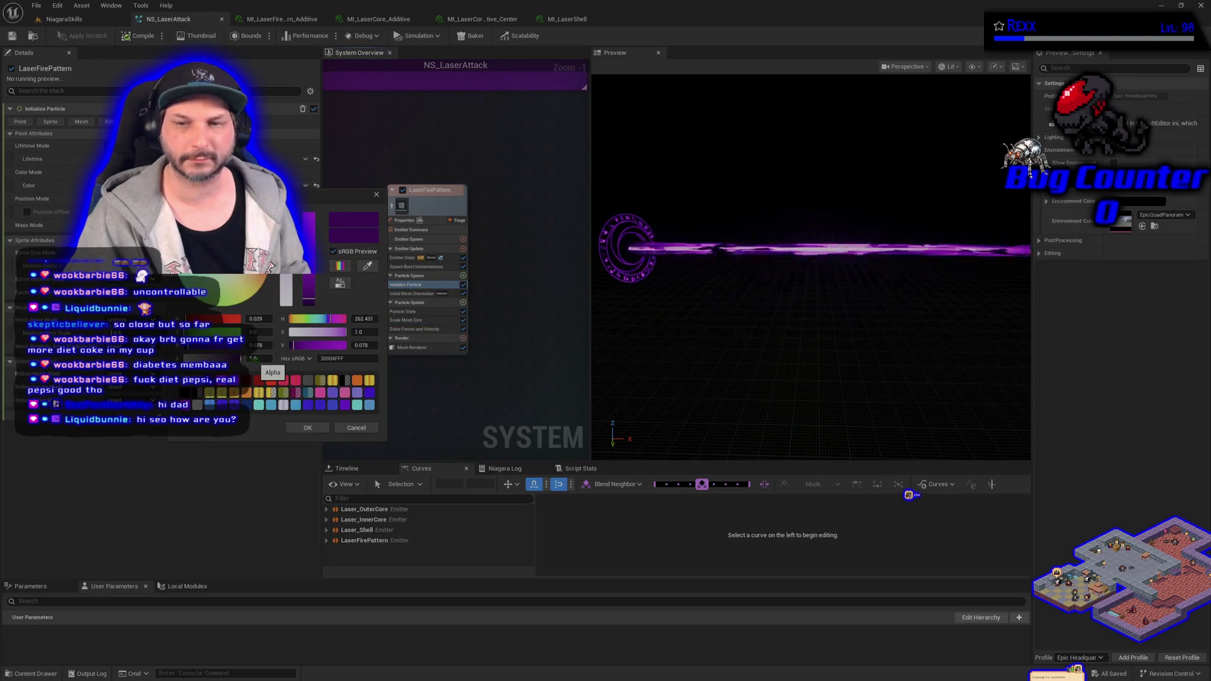
text(10)
key(Return)
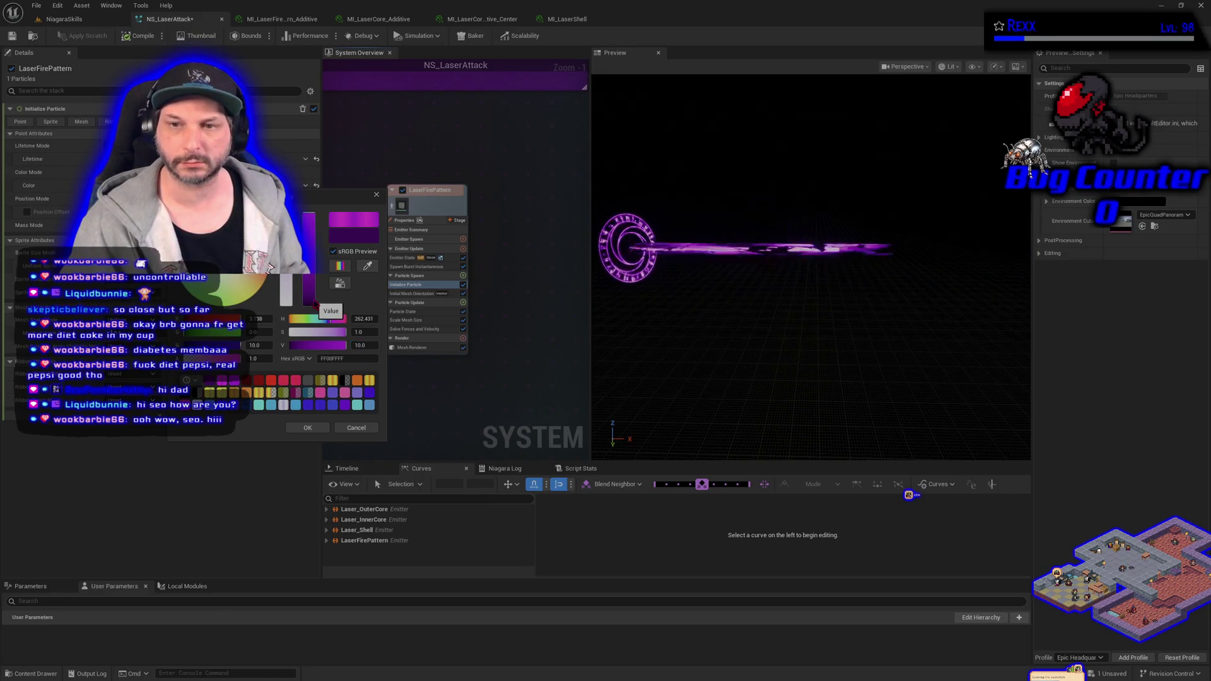
click(312, 300)
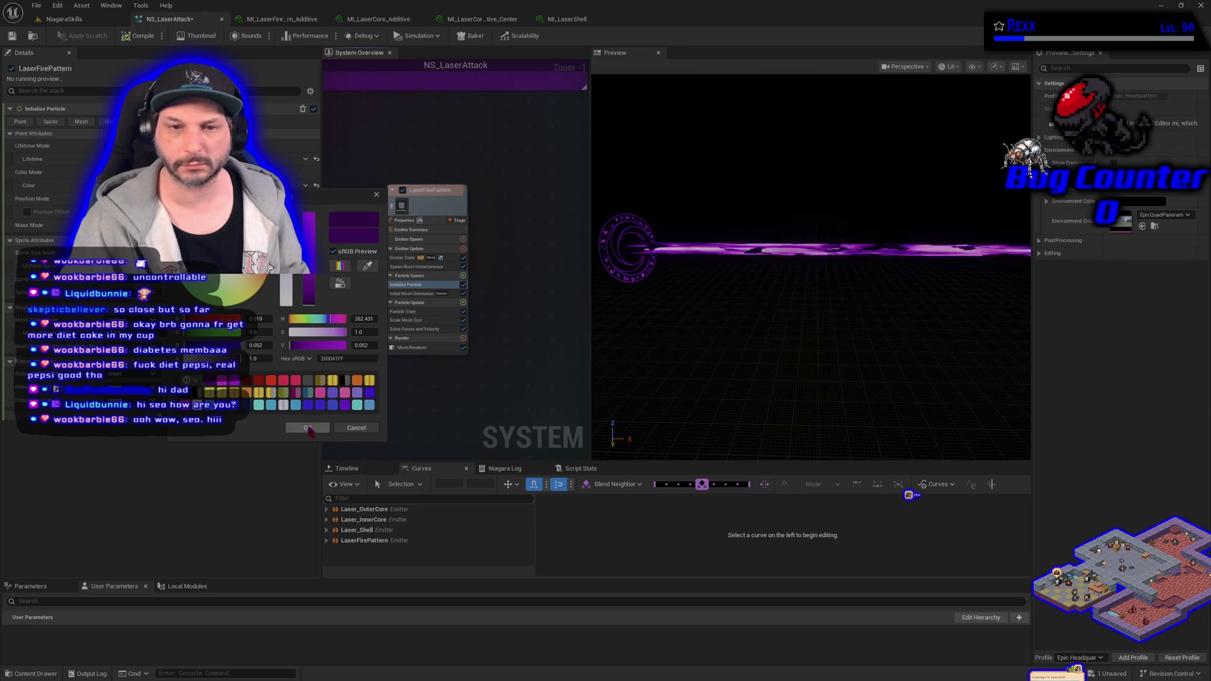
click(309, 428)
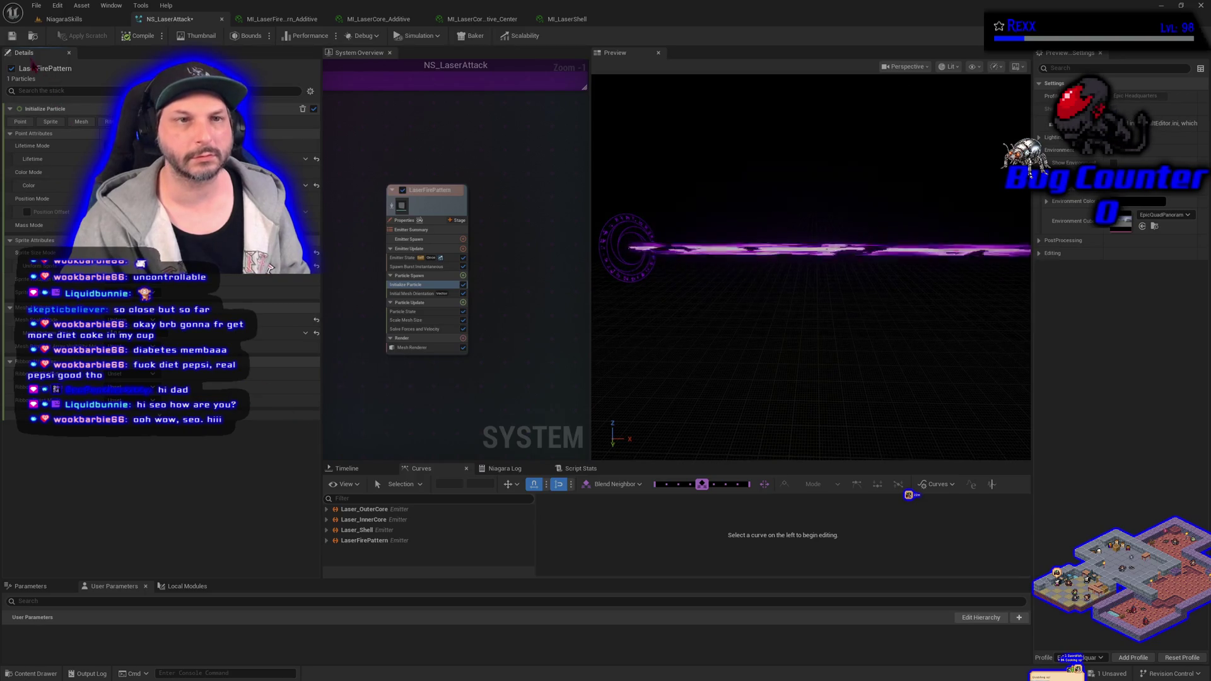
click(66, 20)
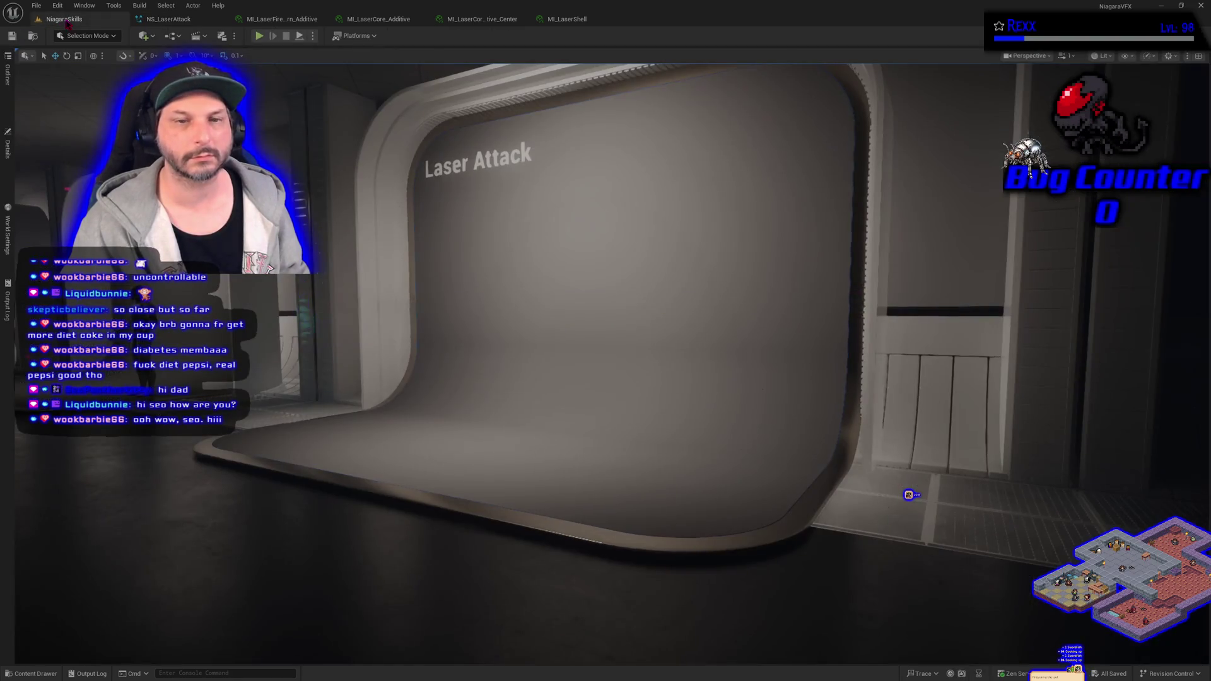
Show BP_DefaultVFXSpawner5's details to watch the darker laser fire, then return to NS_LaserAttack
click(8, 152)
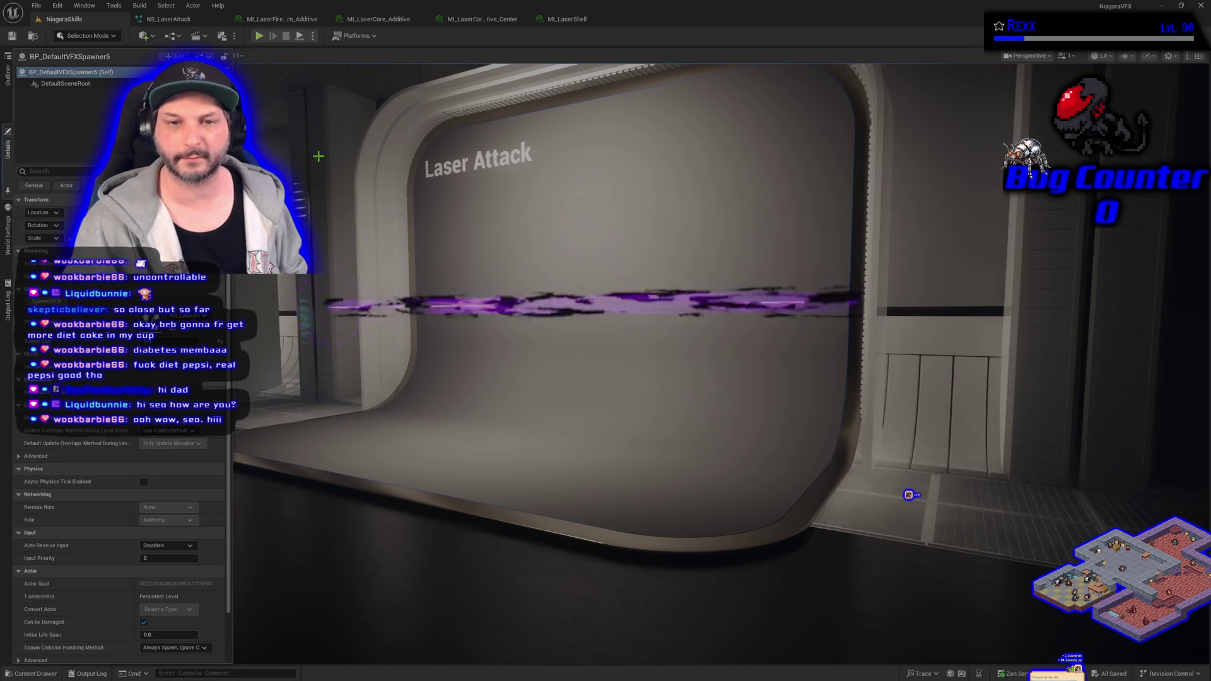
click(169, 18)
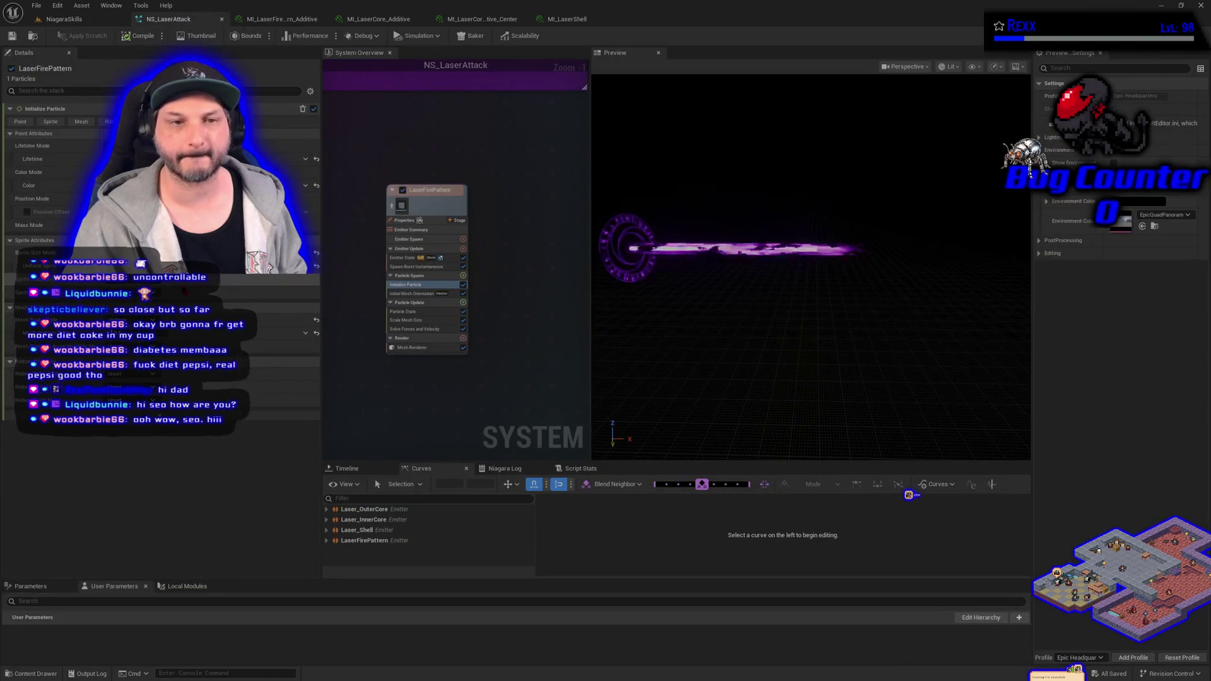
Raise the LaserFirePattern particle colour's brightness value to 5
click(202, 186)
click(350, 346)
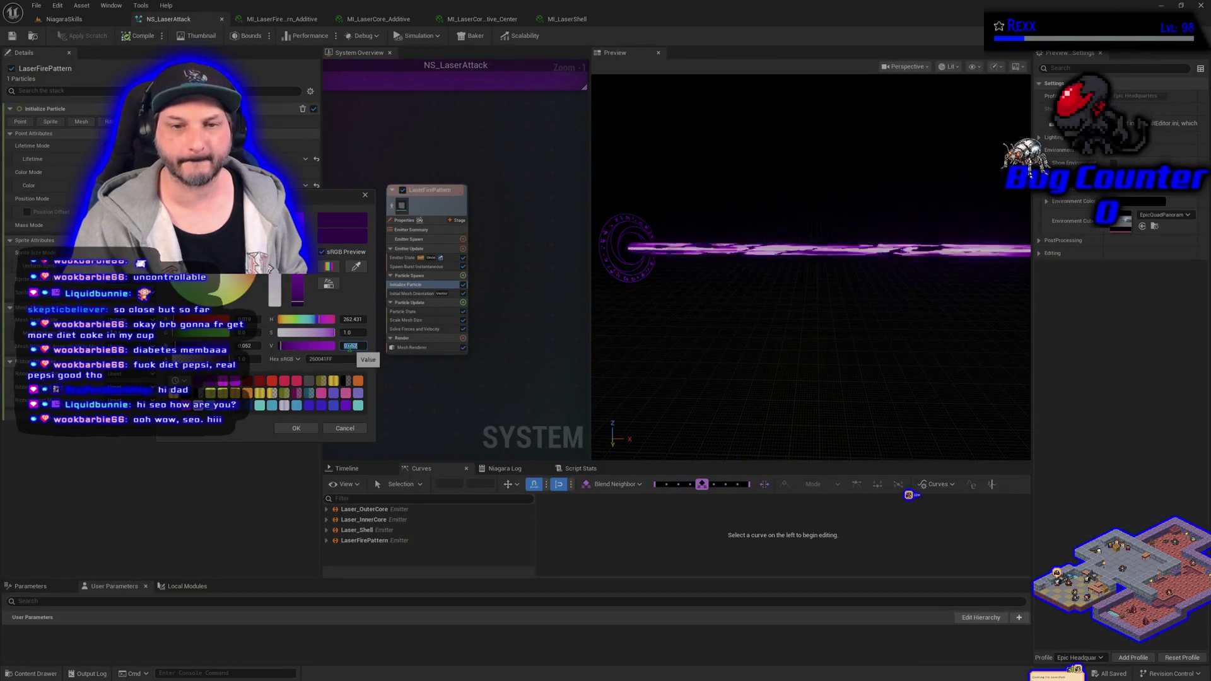
text(5)
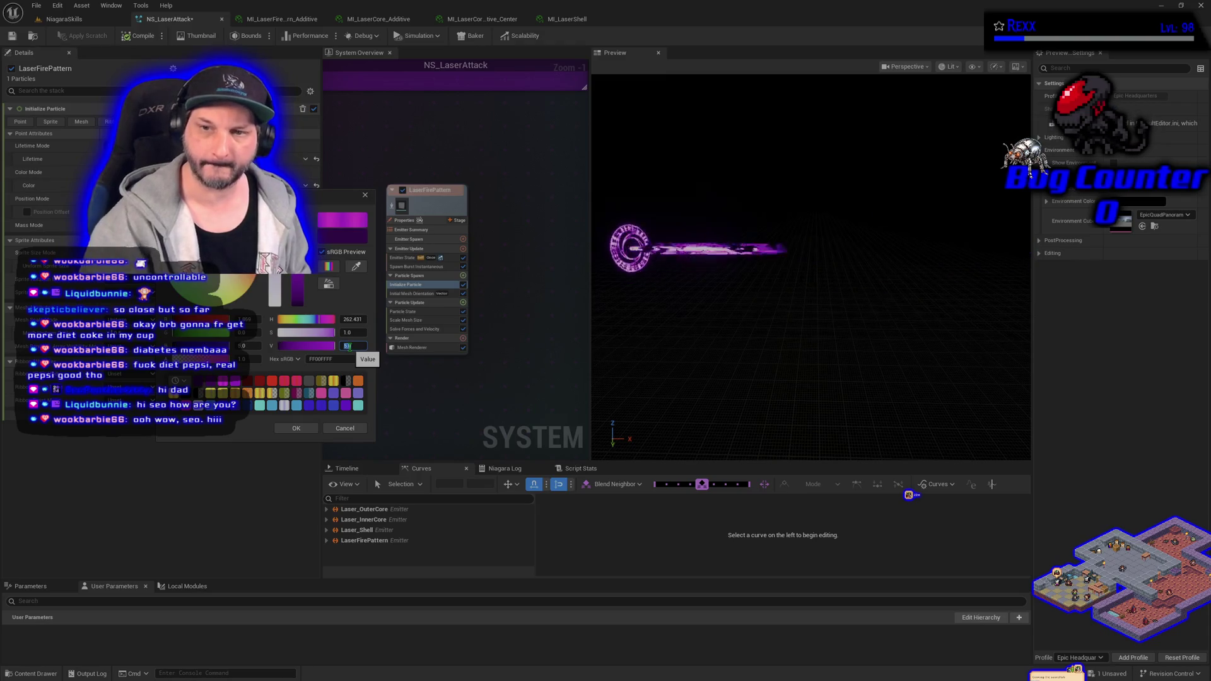
key(Return)
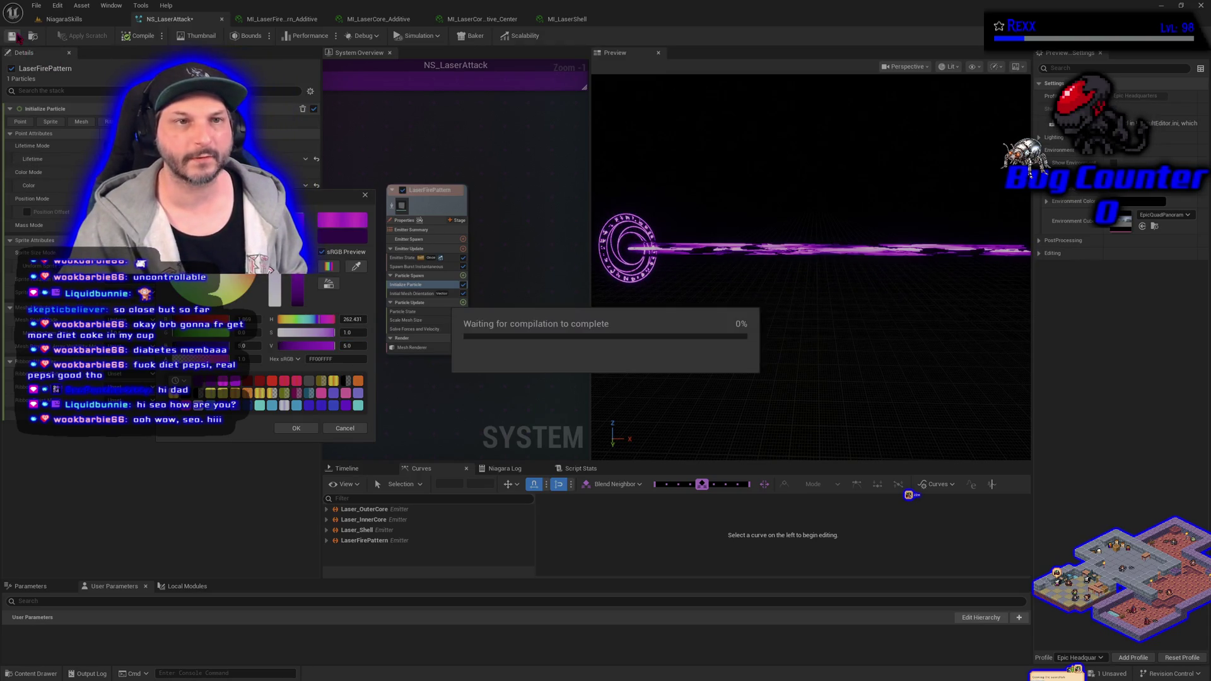
Accept the brighter colour and inspect the VFX spawner in the NiagaraSkills level
click(87, 20)
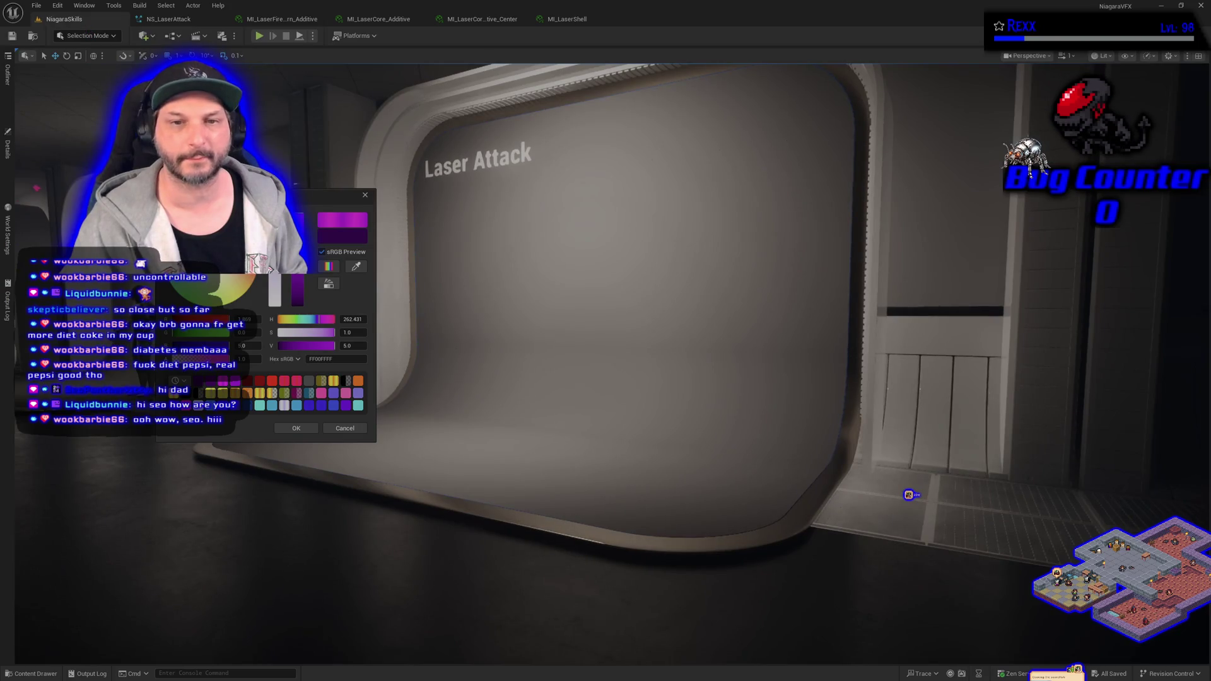
click(296, 431)
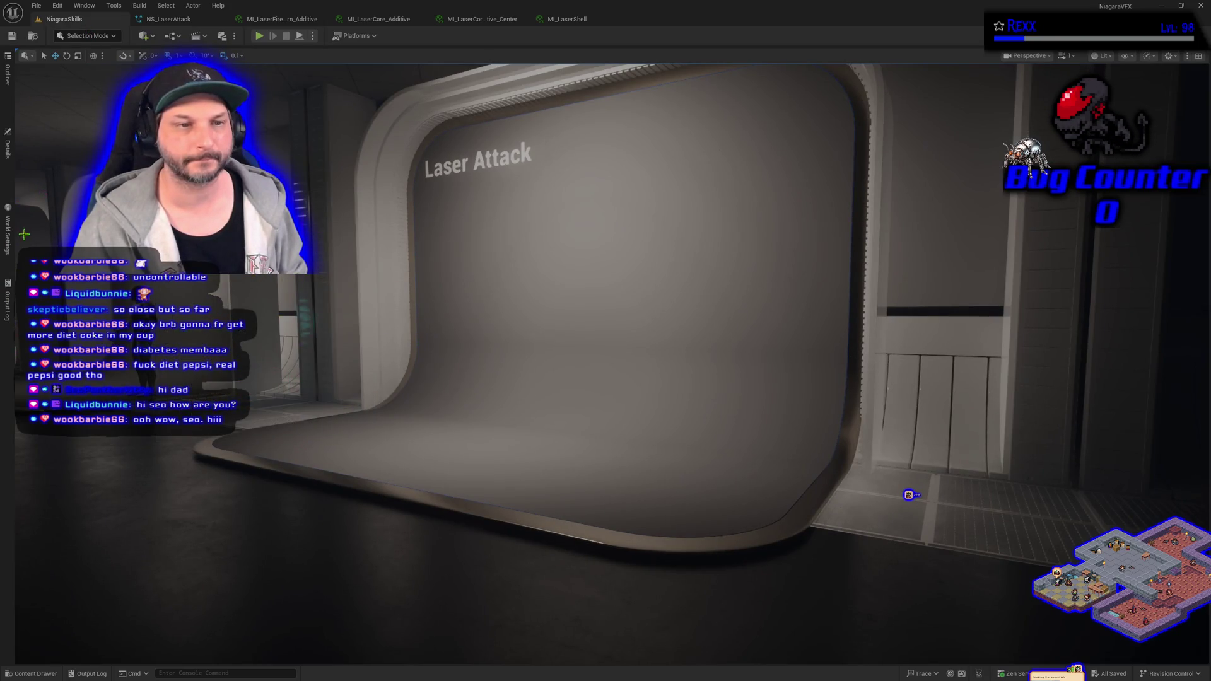
click(9, 152)
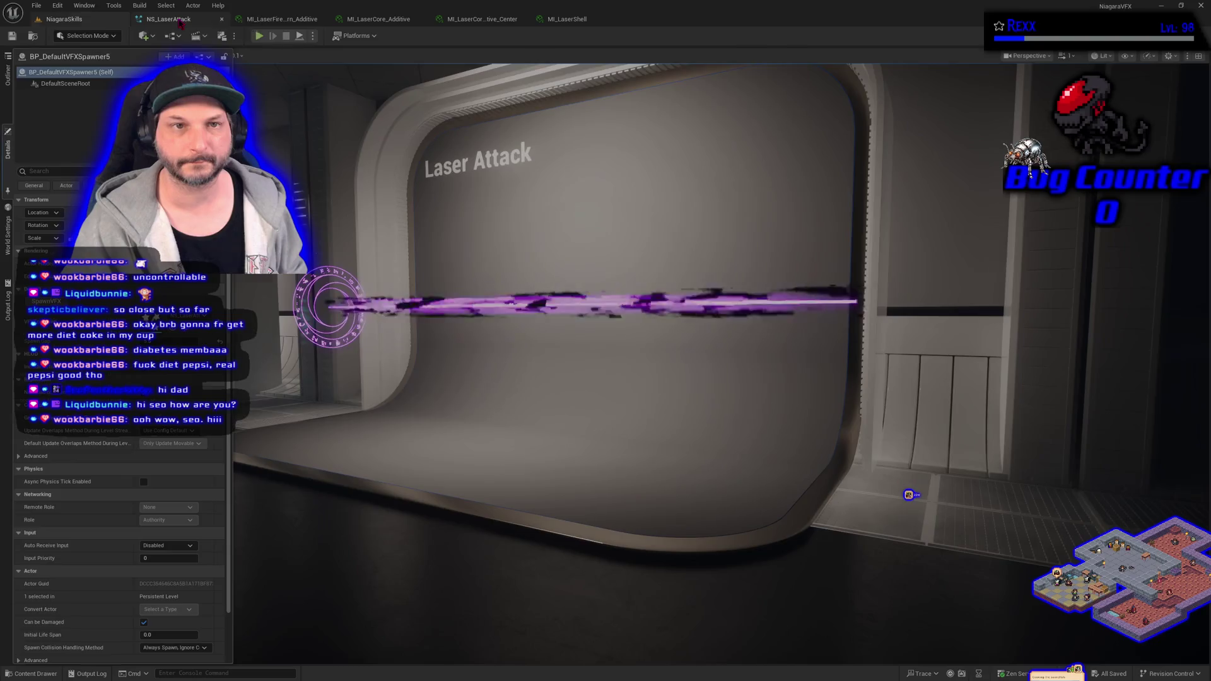
Make the fire pattern colour vivid purple A500FFFF by setting its value to 1
click(214, 20)
click(189, 186)
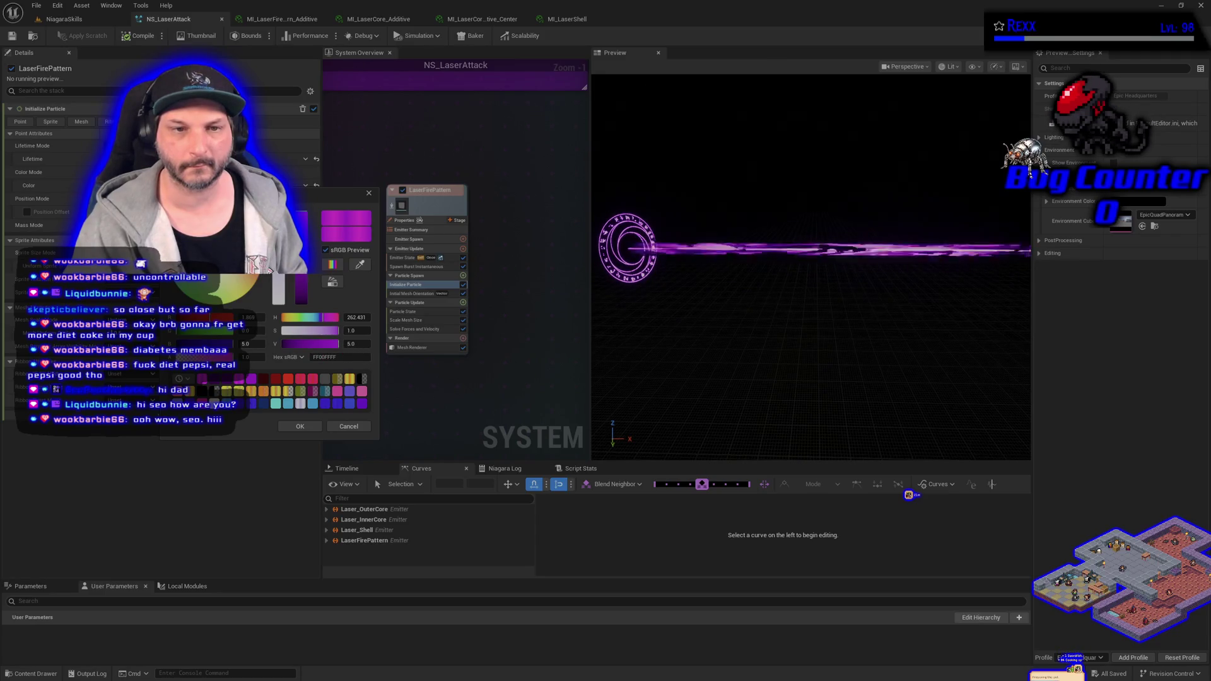
drag(323, 318, 327, 317)
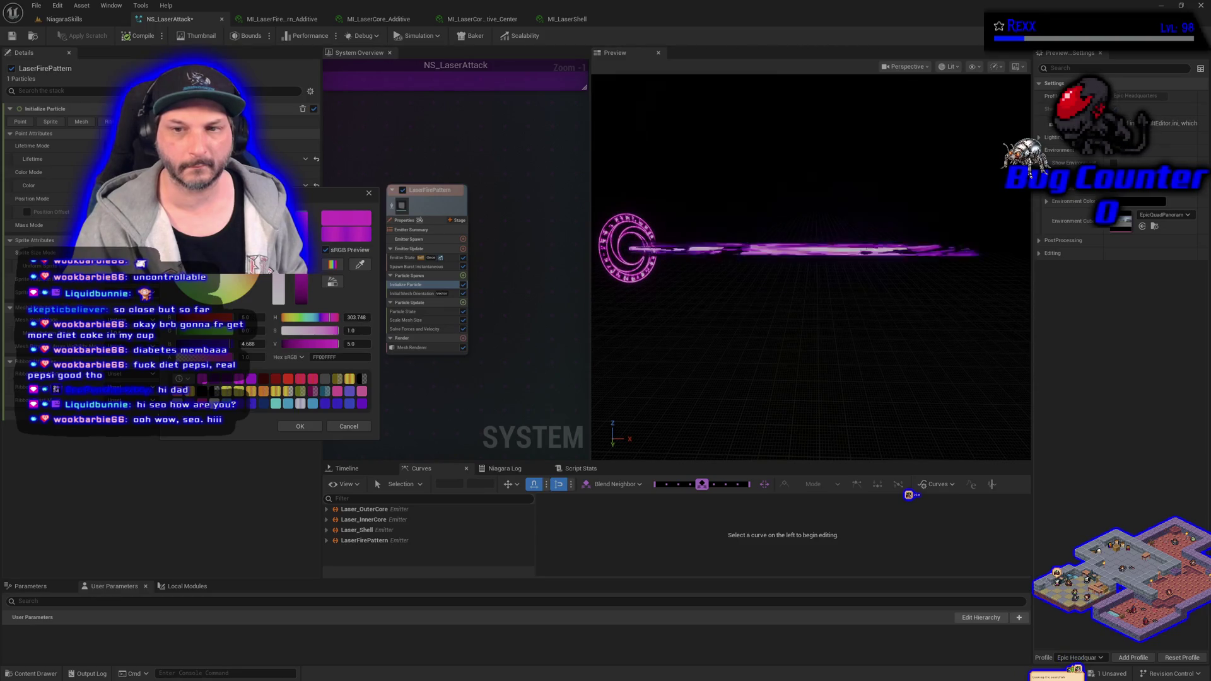
key(ctrl+z)
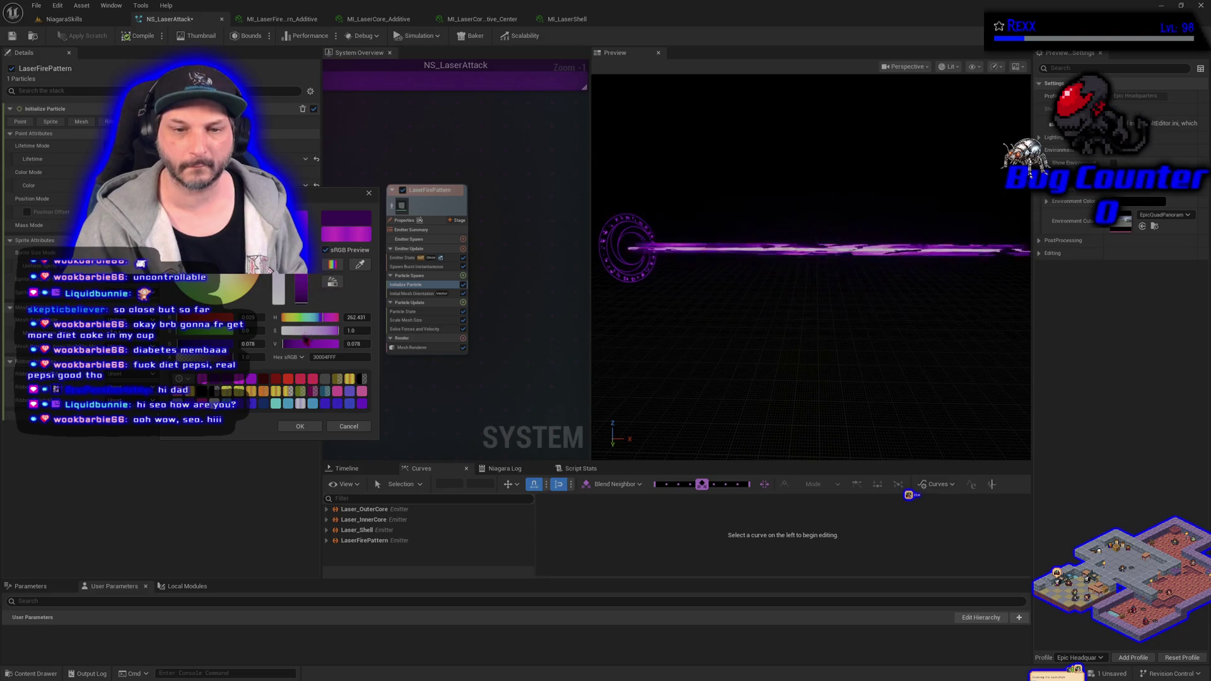
drag(303, 298, 306, 293)
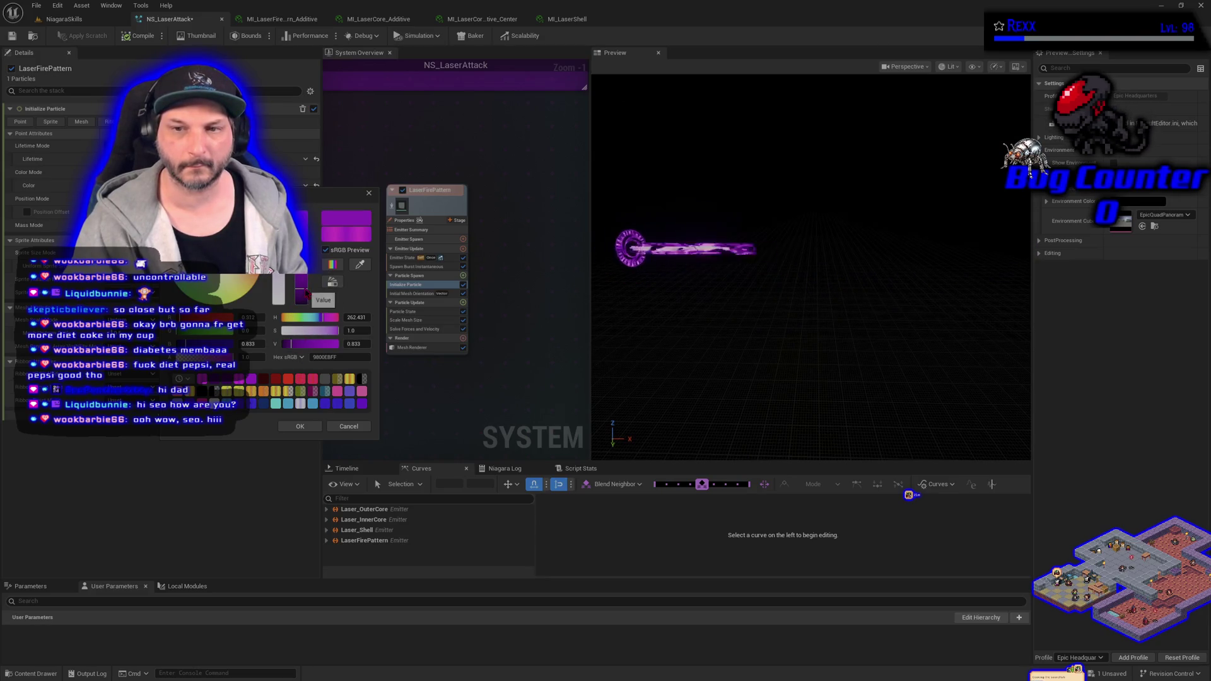
click(354, 343)
text(1)
key(Return)
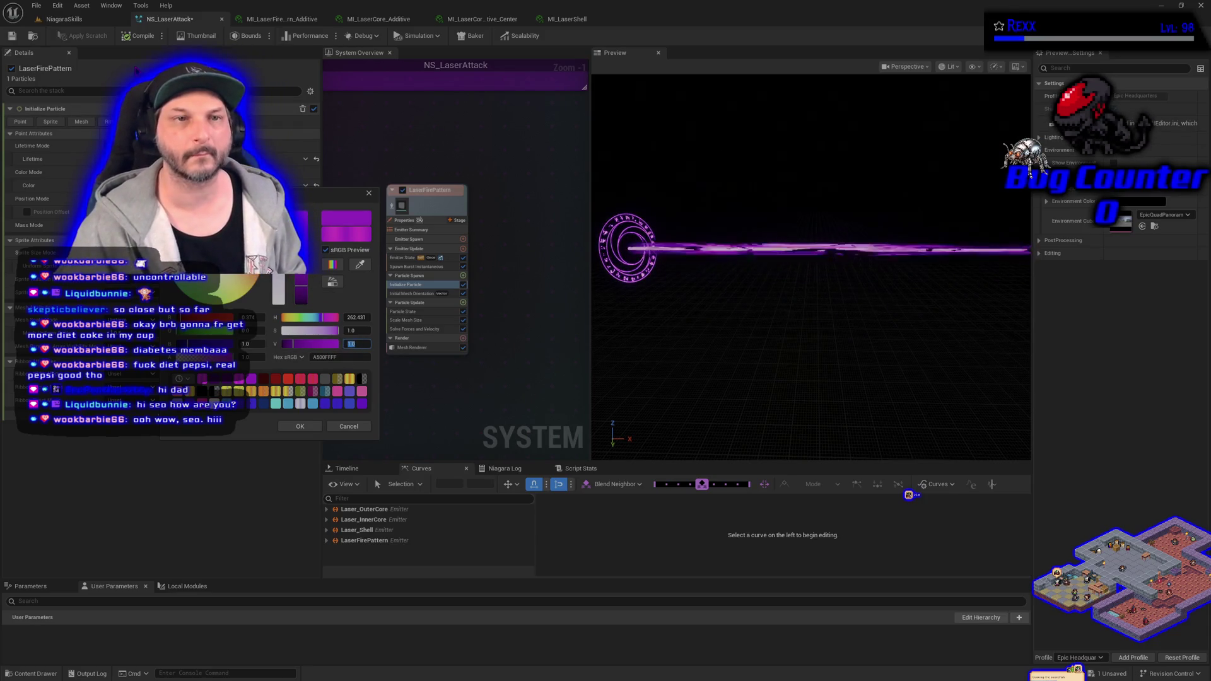
Save NS_LaserAttack and show the VFX spawner's properties in the NiagaraSkills level
click(13, 36)
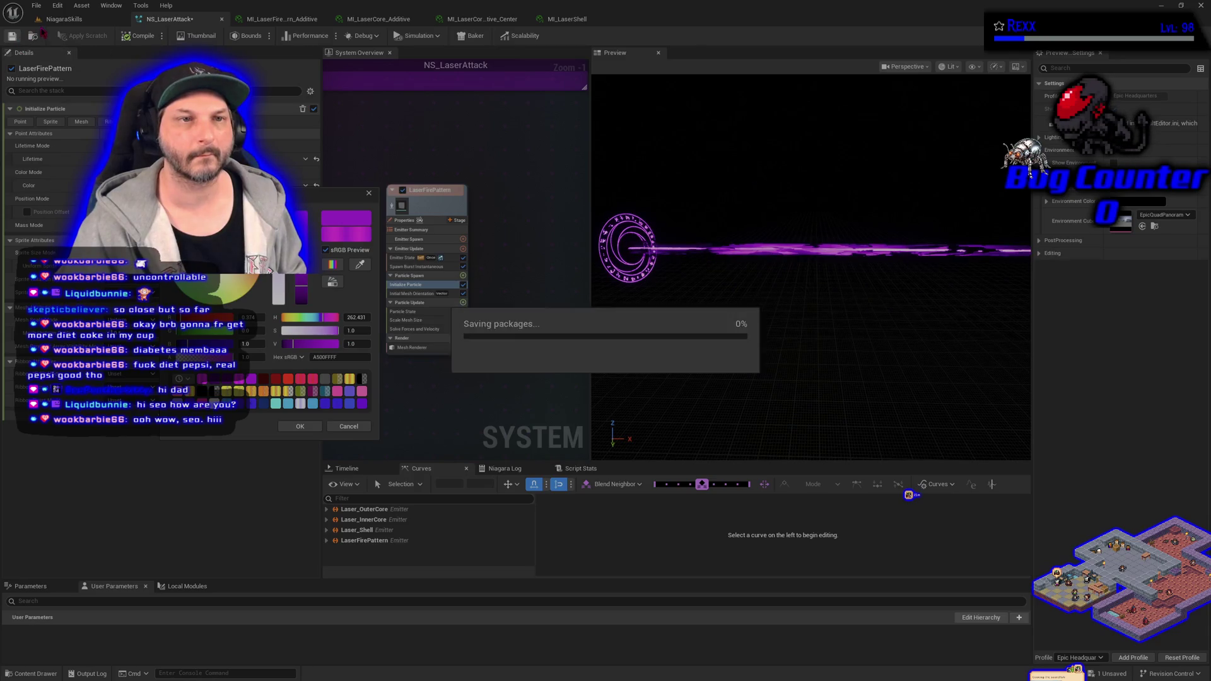
click(61, 20)
click(7, 148)
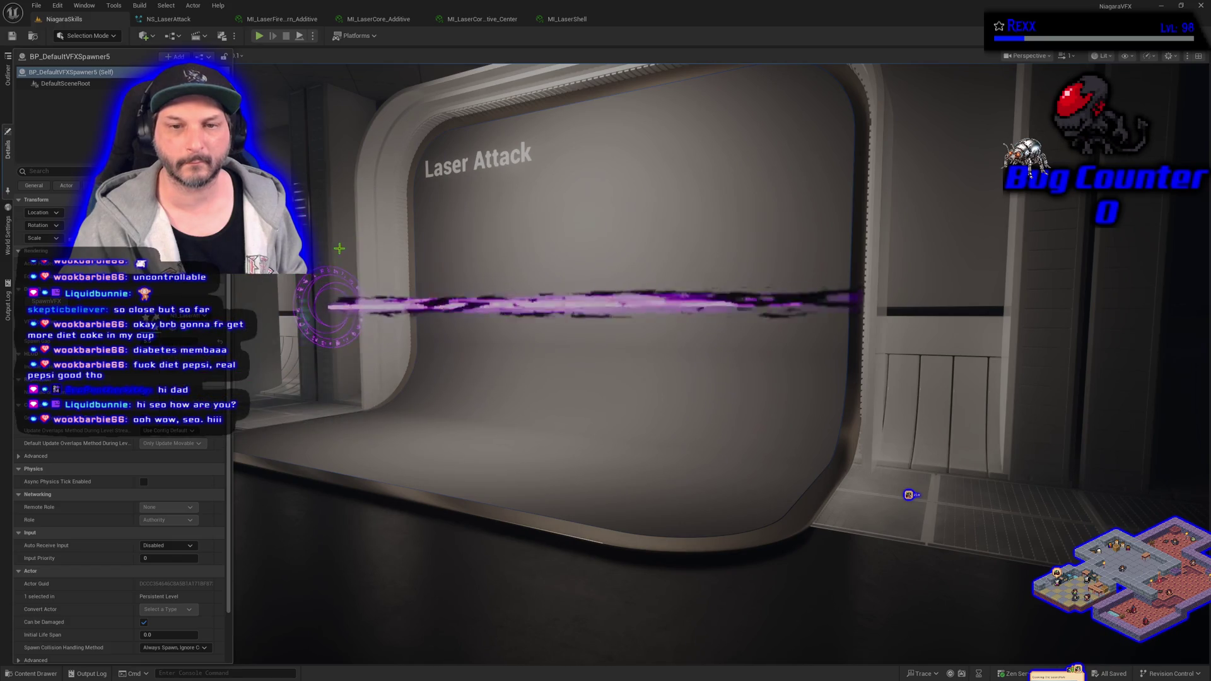
Orbit the level view to watch the purple laser fire from the VFX spawner
mouse_move(428, 479)
mouse_down()
mouse_move(416, 478)
mouse_move(435, 475)
mouse_up()
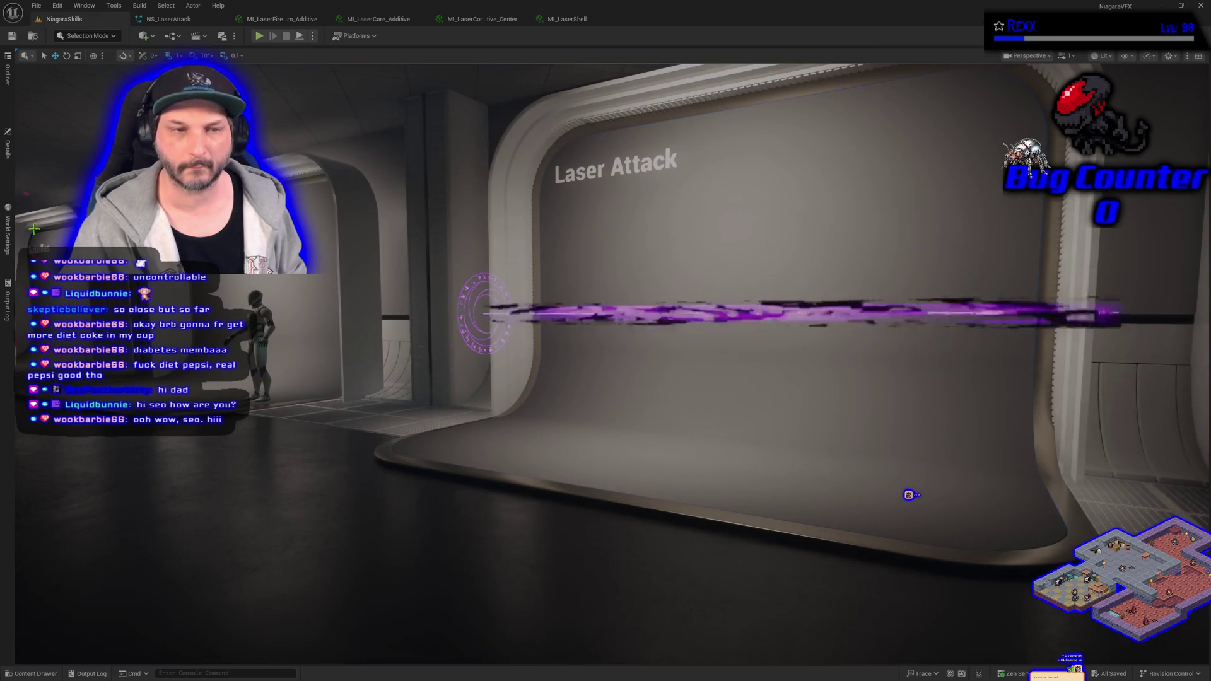
click(7, 148)
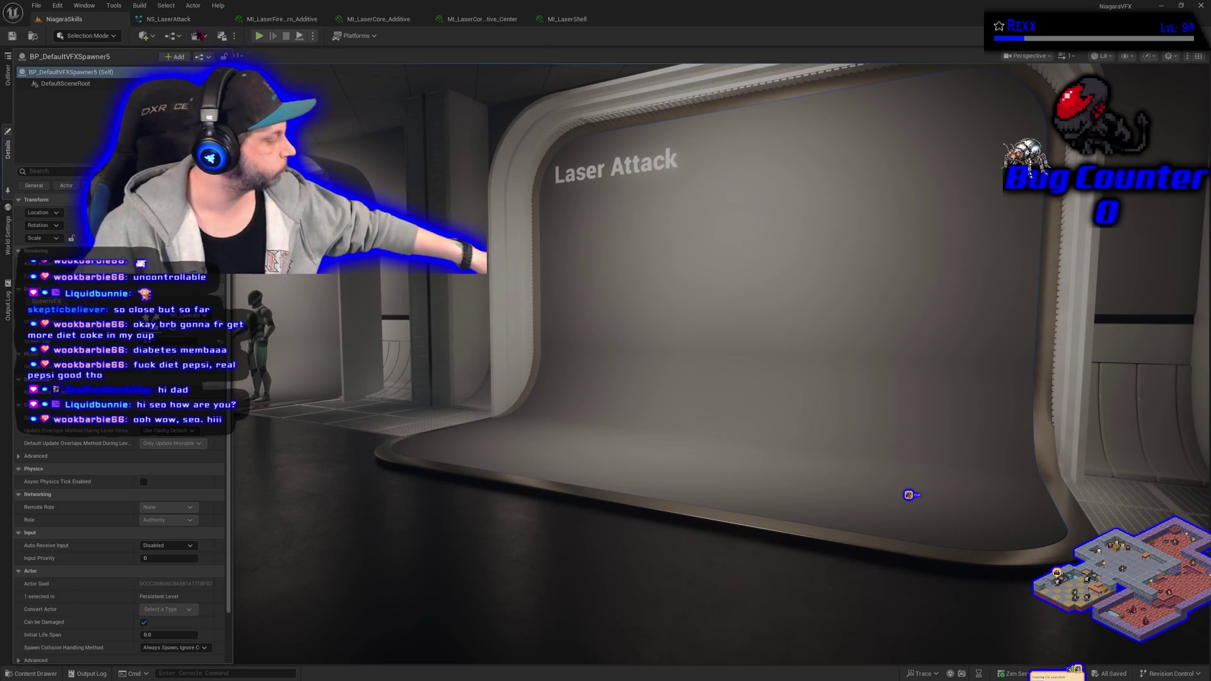
key(ctrl+Tab)
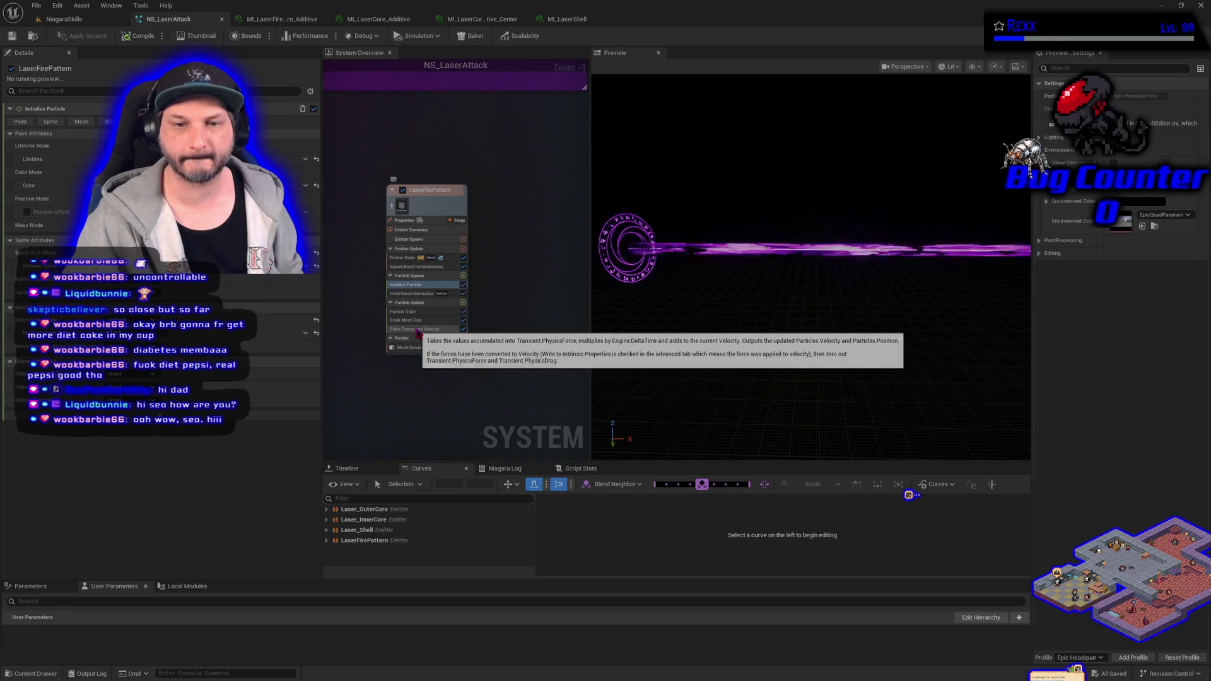
Reshape the Scale Mesh Size float curve, then recompile and save NS_LaserAttack
click(415, 322)
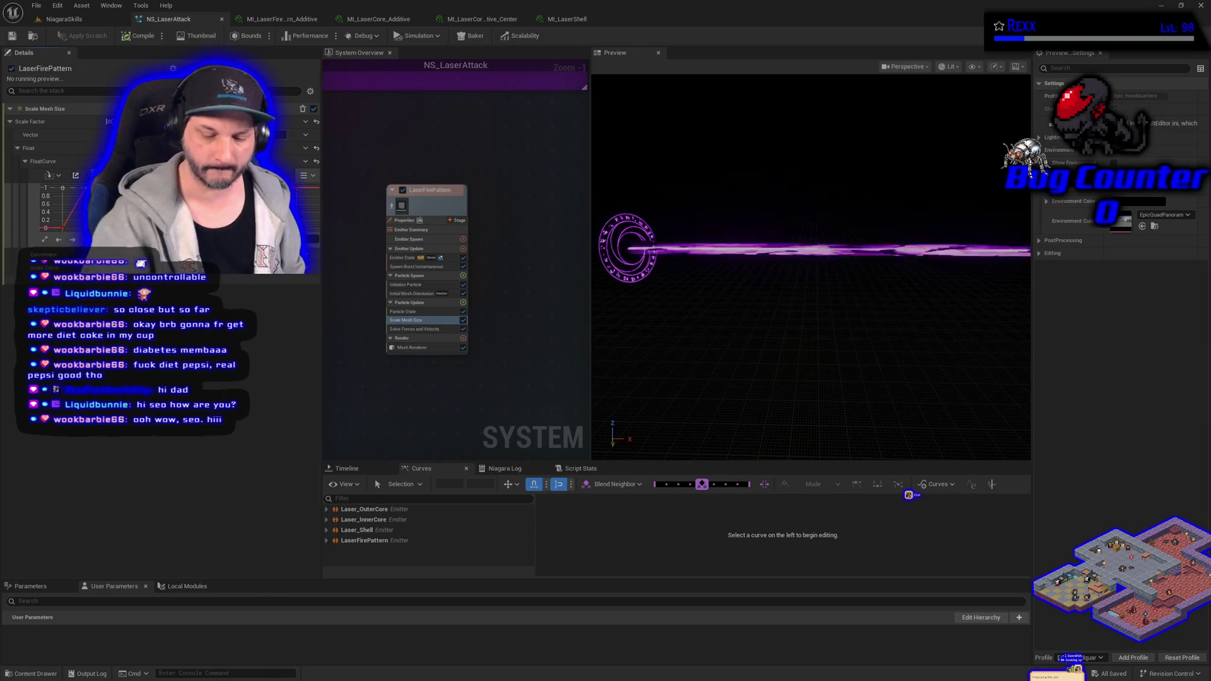
drag(63, 188, 72, 202)
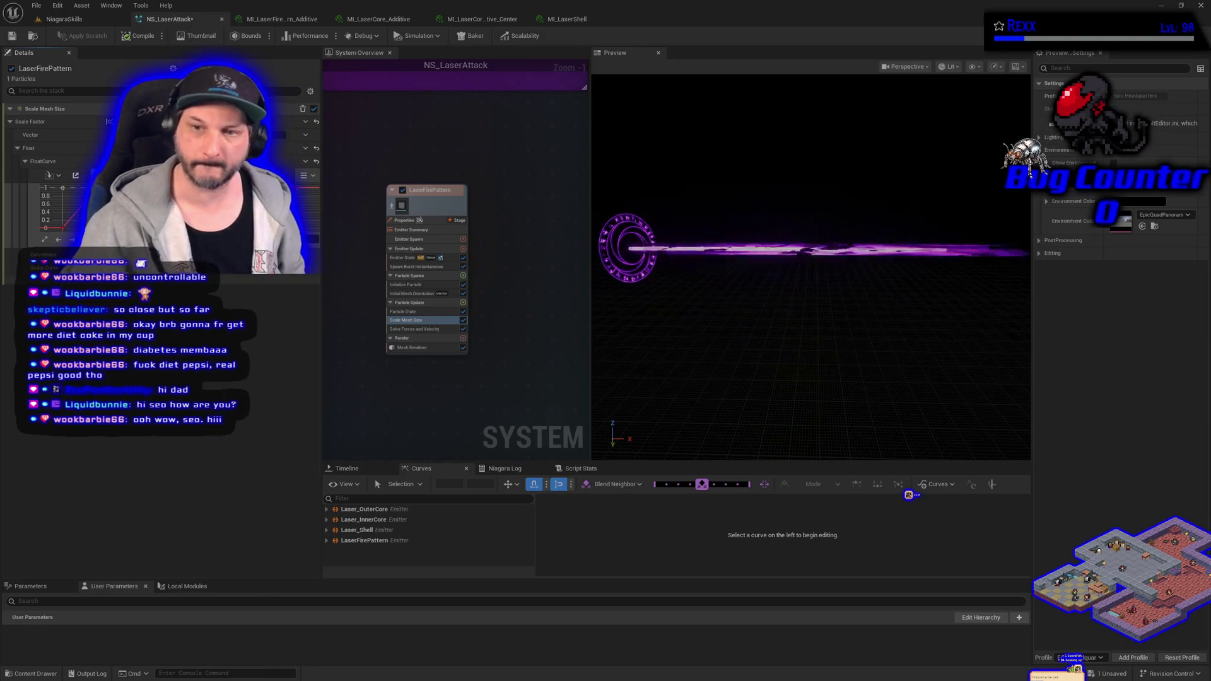
click(132, 36)
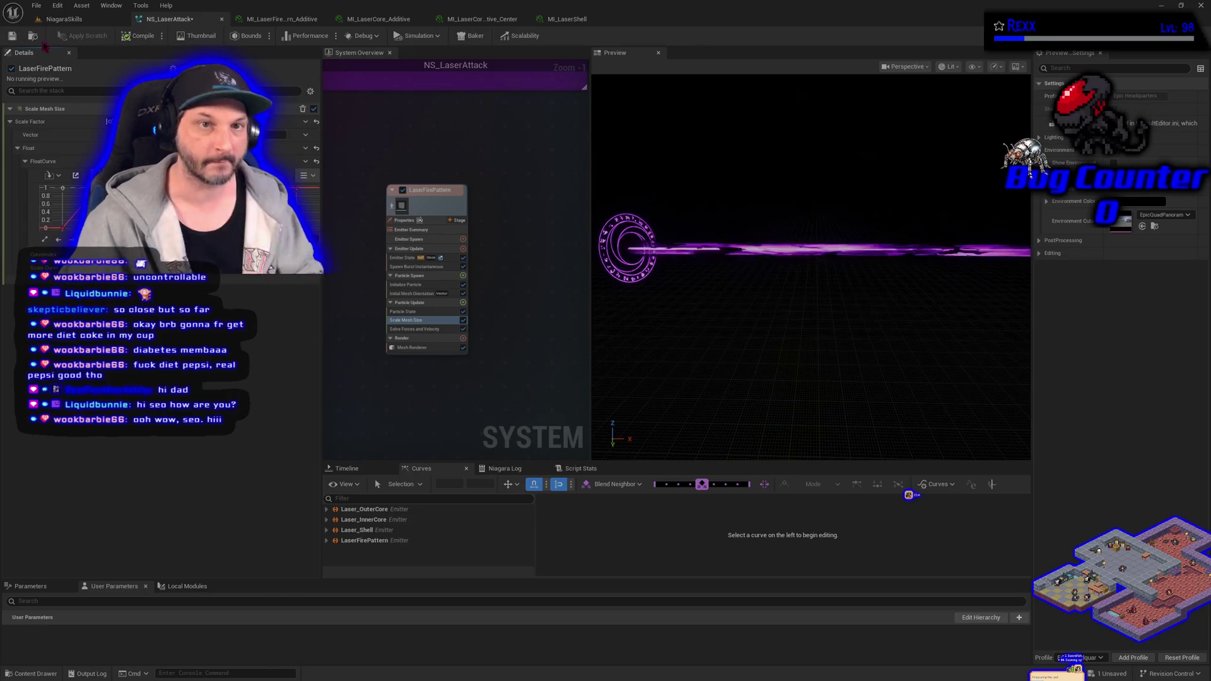
key(ctrl+s)
Check the laser in the NiagaraSkills level and recompile NS_LaserAttack
click(63, 20)
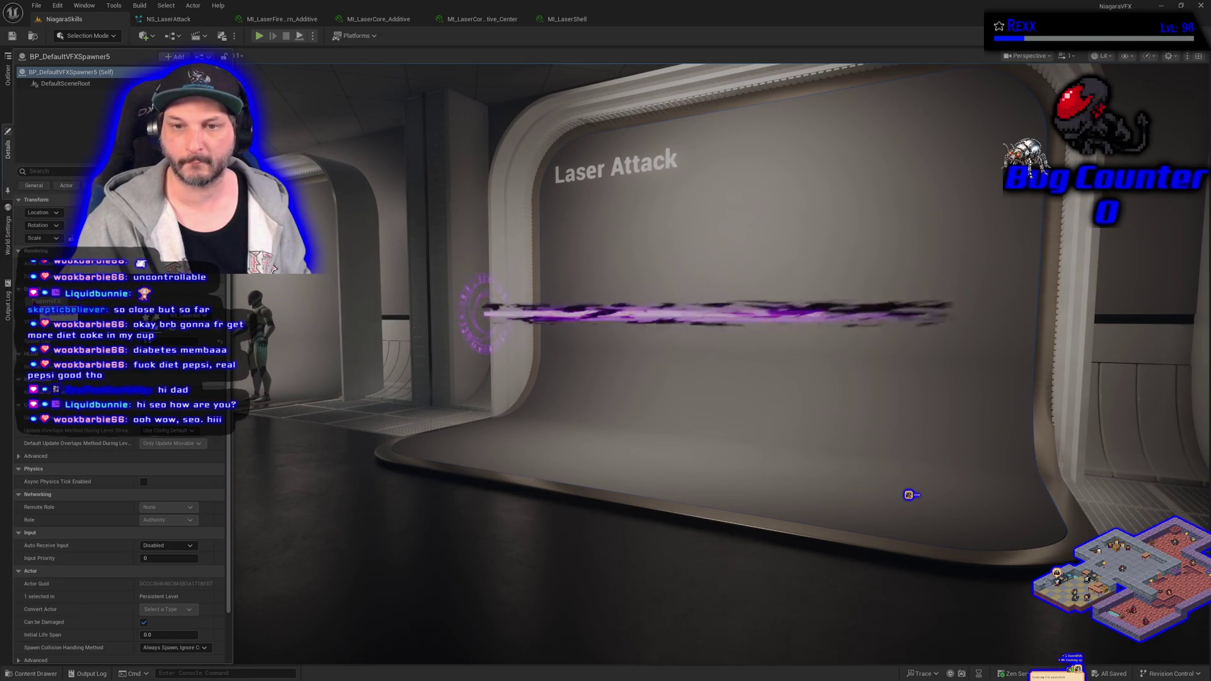
click(162, 21)
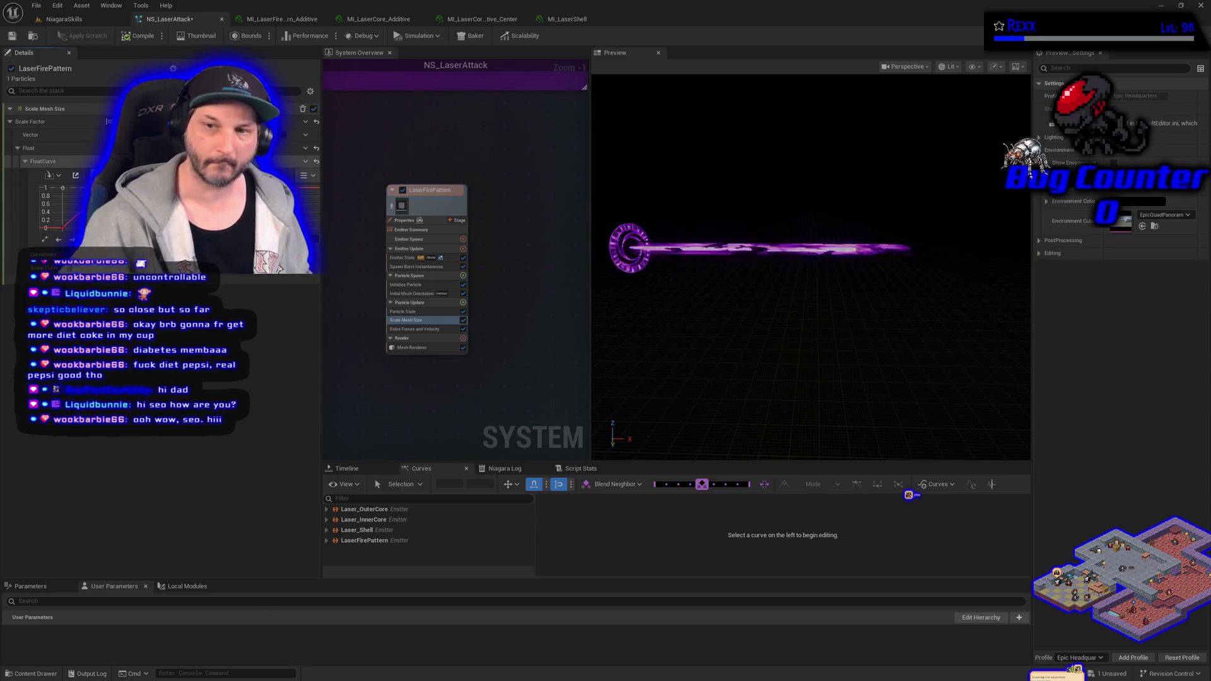
click(130, 38)
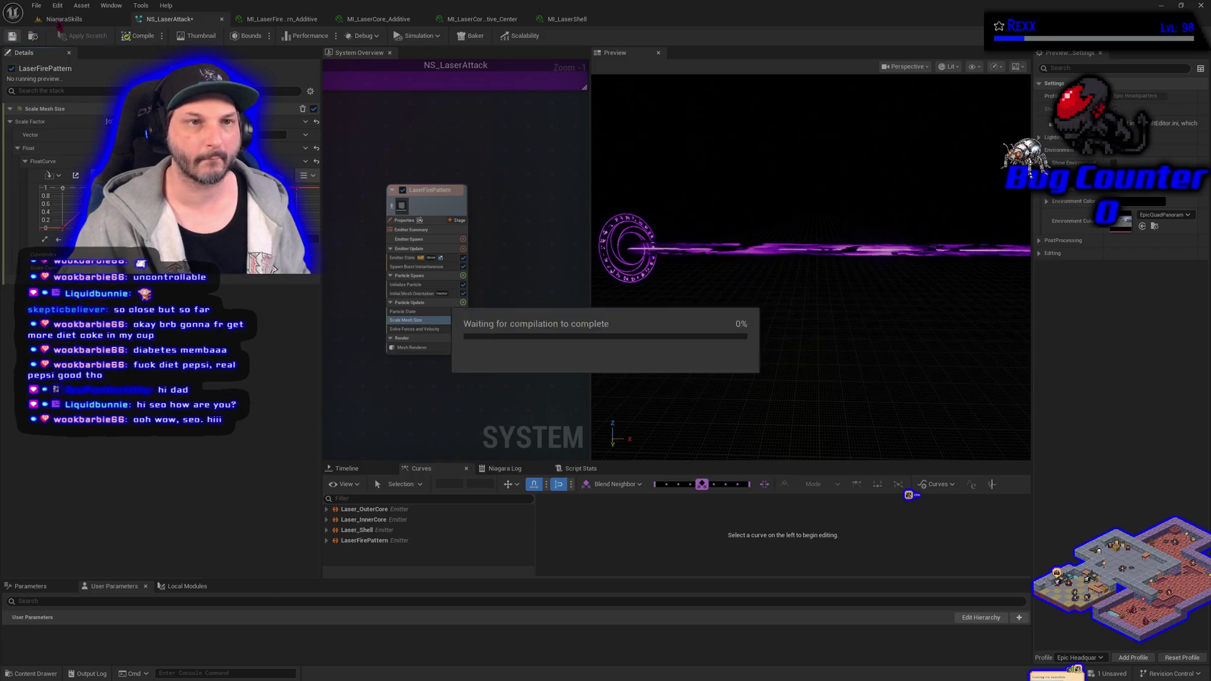
click(58, 24)
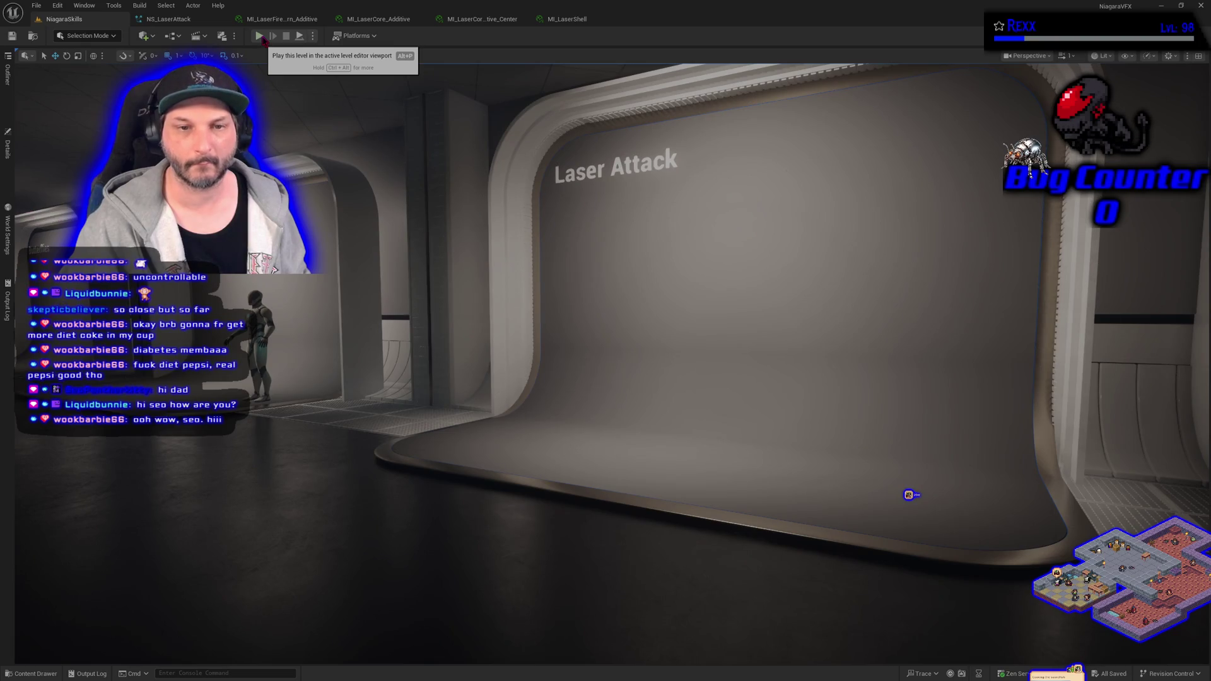
Watch the VFX spawner play the curve-scaled purple laser in the level
click(9, 148)
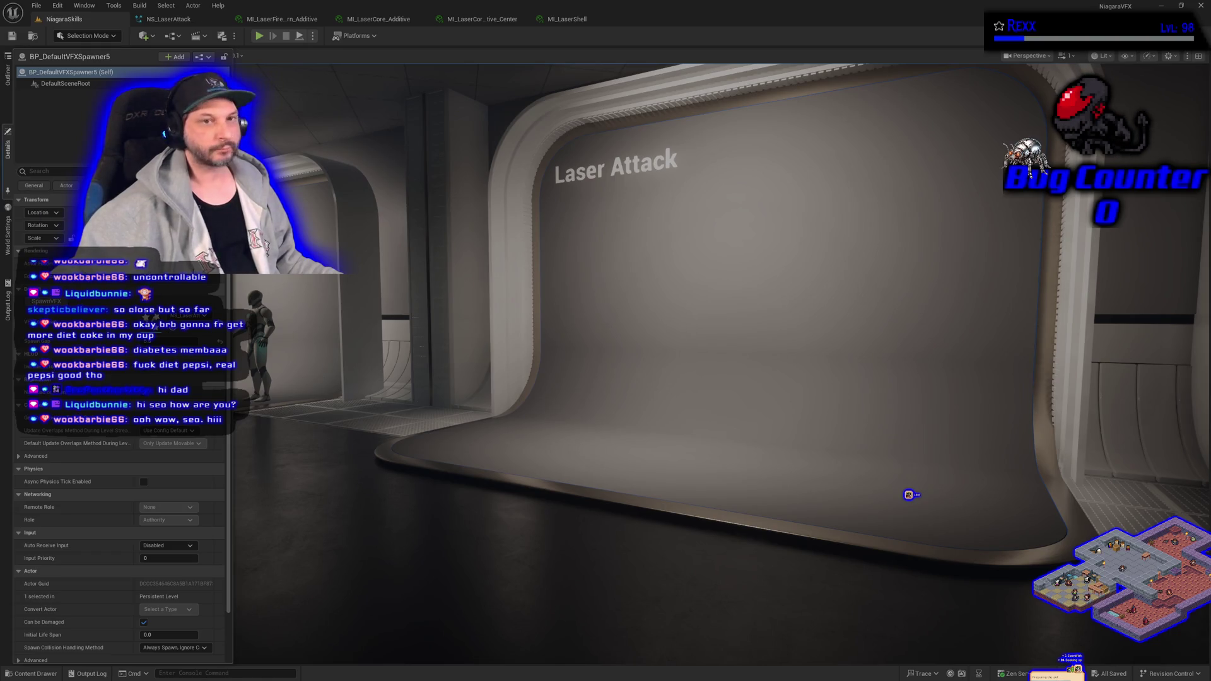
click(170, 20)
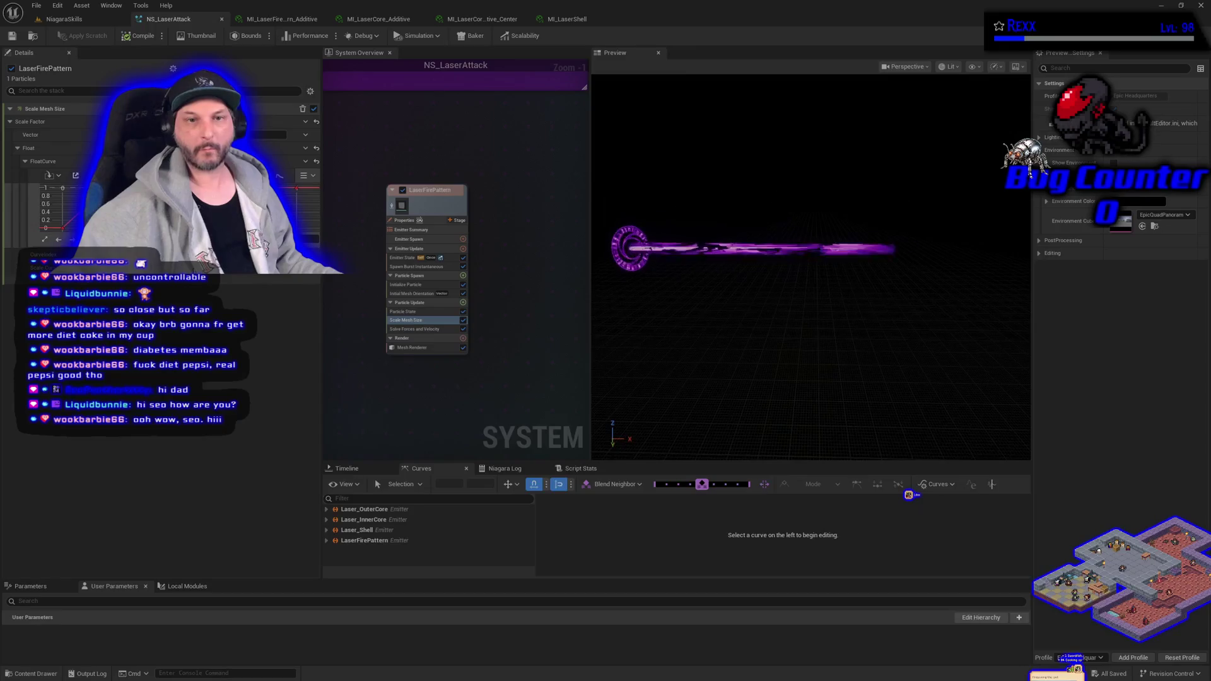
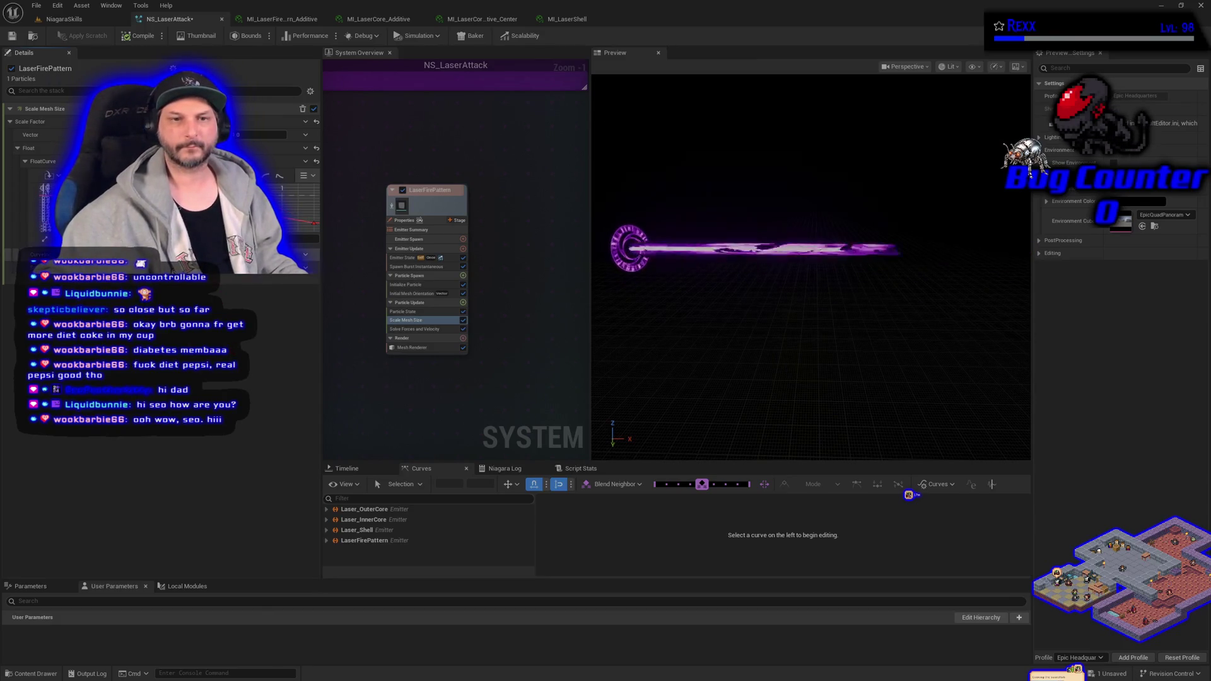
Undo the last curve key time edit and show NS_LaserAttack's emitter timeline tracks
key(ctrl+z)
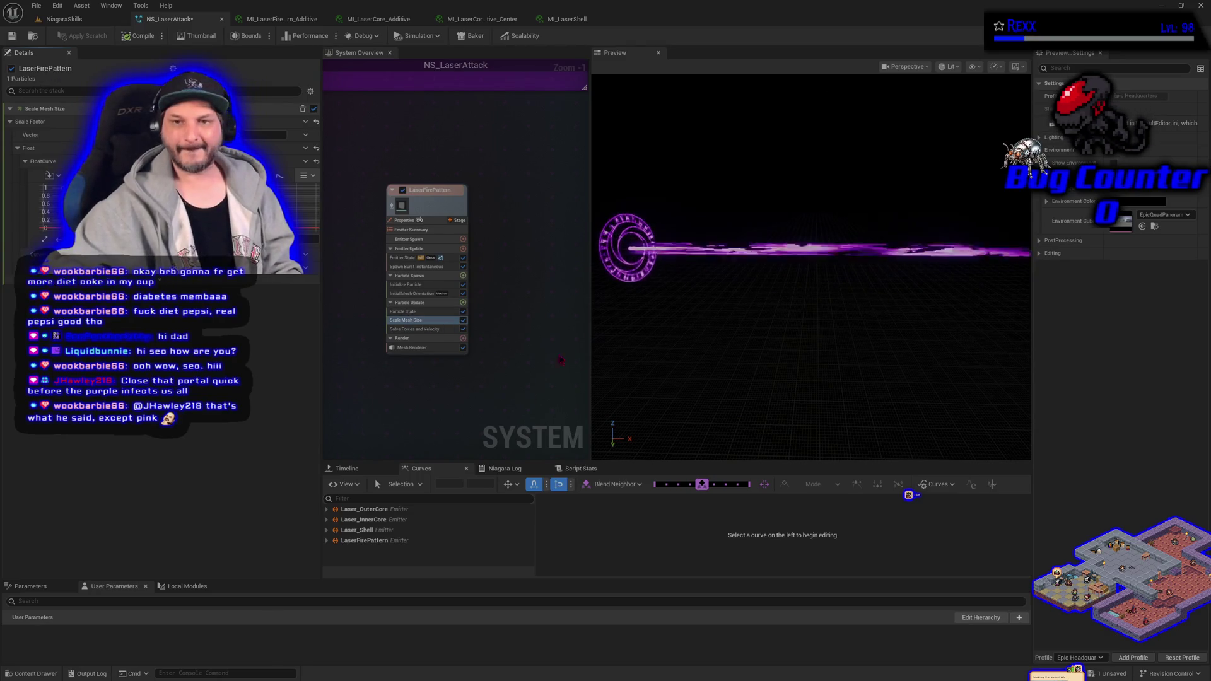
mouse_move(666, 352)
mouse_down()
mouse_move(669, 334)
mouse_move(623, 330)
mouse_up()
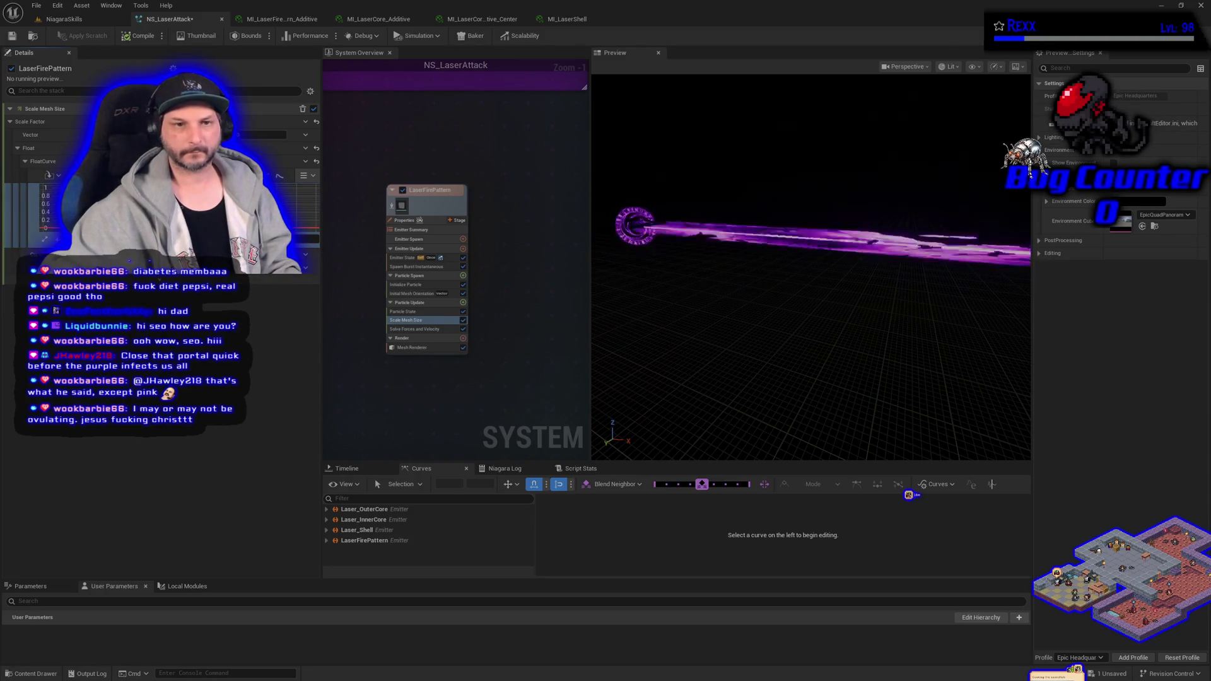
mouse_move(49, 234)
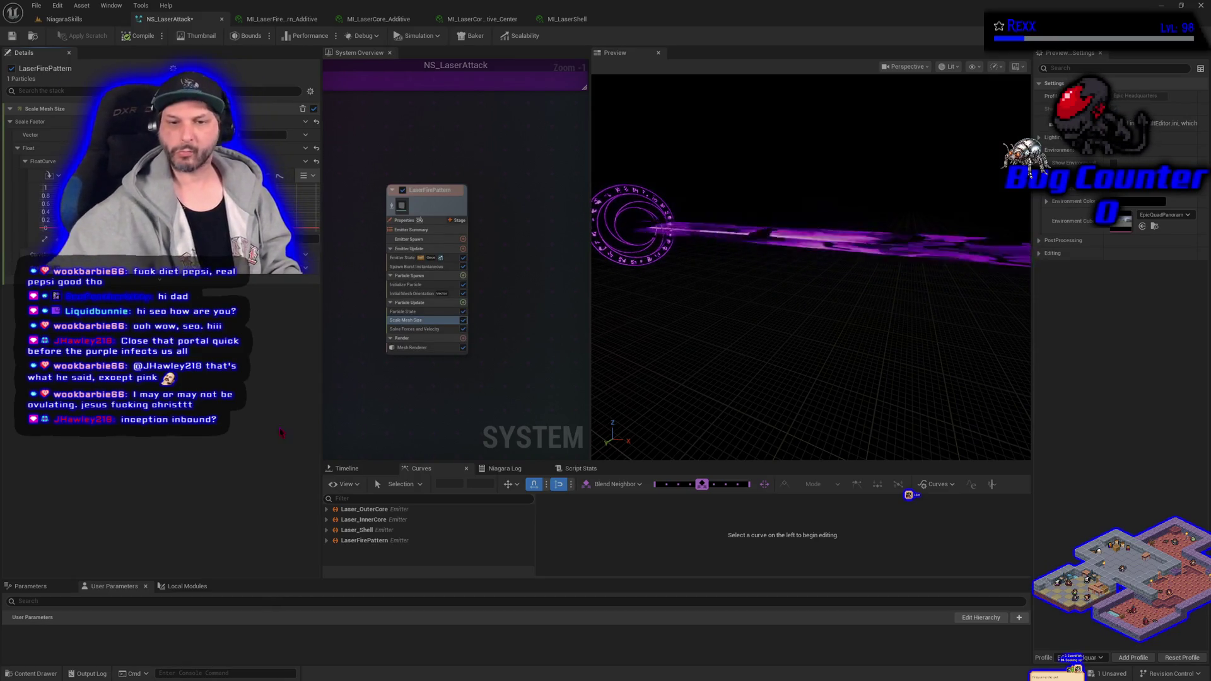
click(374, 472)
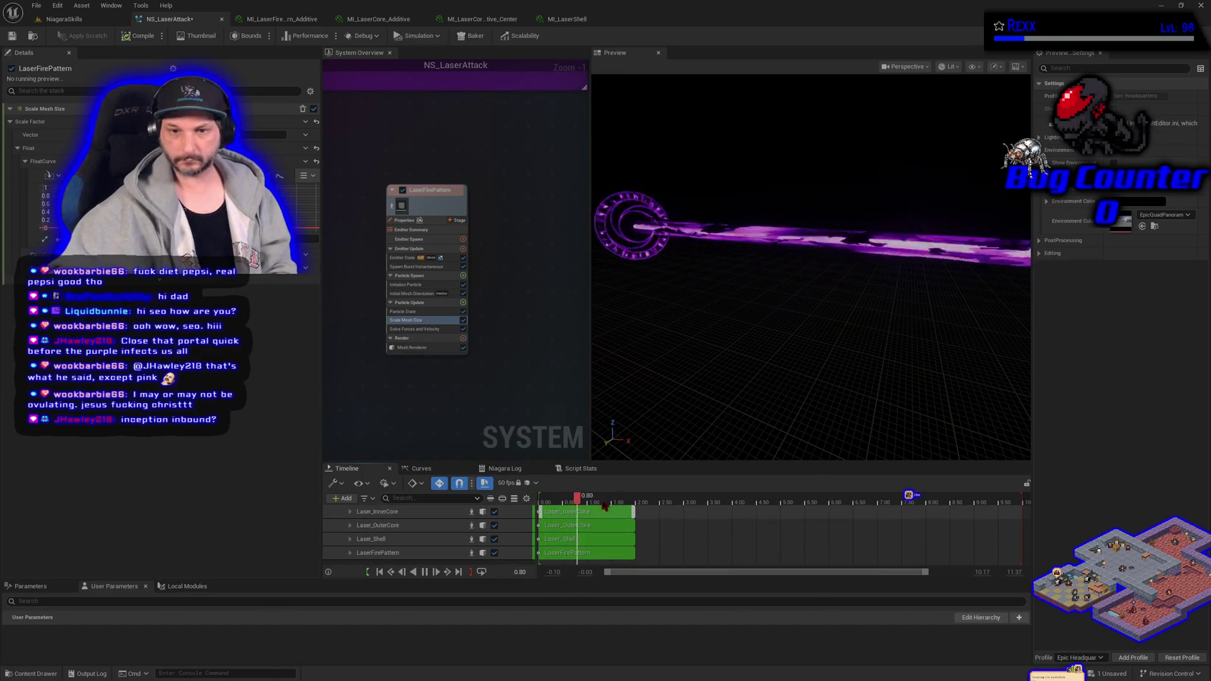
click(88, 20)
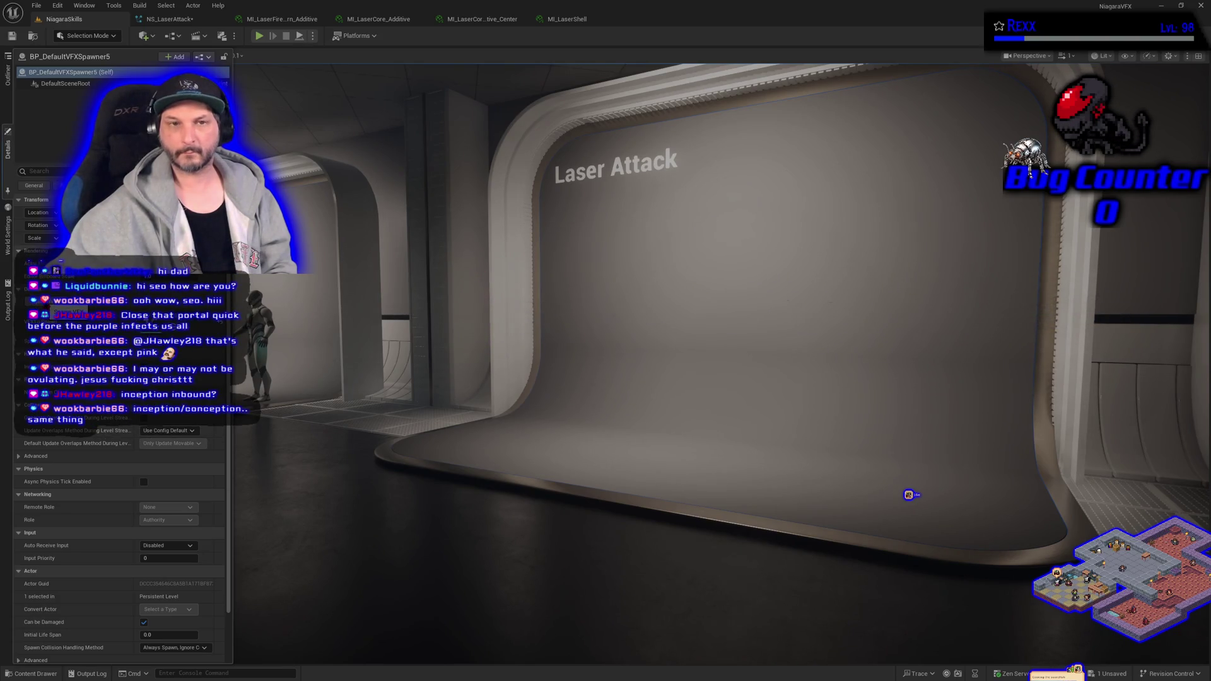
Save NS_LaserAttack, then view BP_DefaultVFXSpawner5's Details in the NiagaraSkills level
click(206, 22)
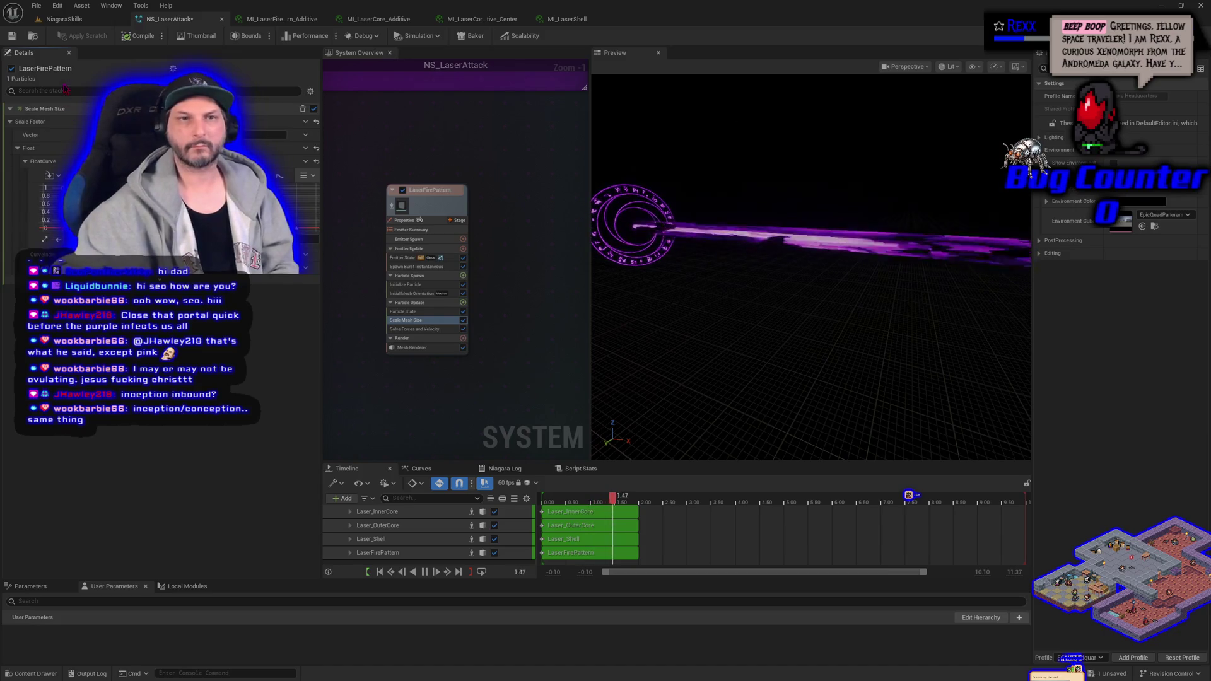
click(11, 36)
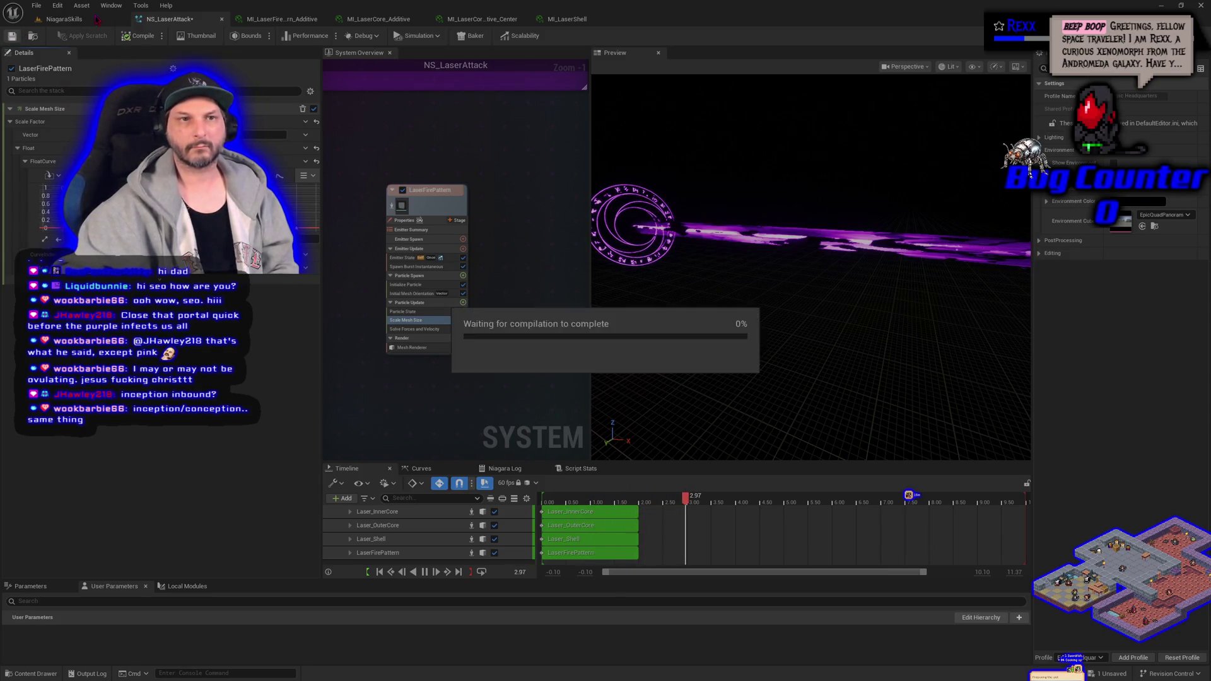
click(64, 19)
click(8, 149)
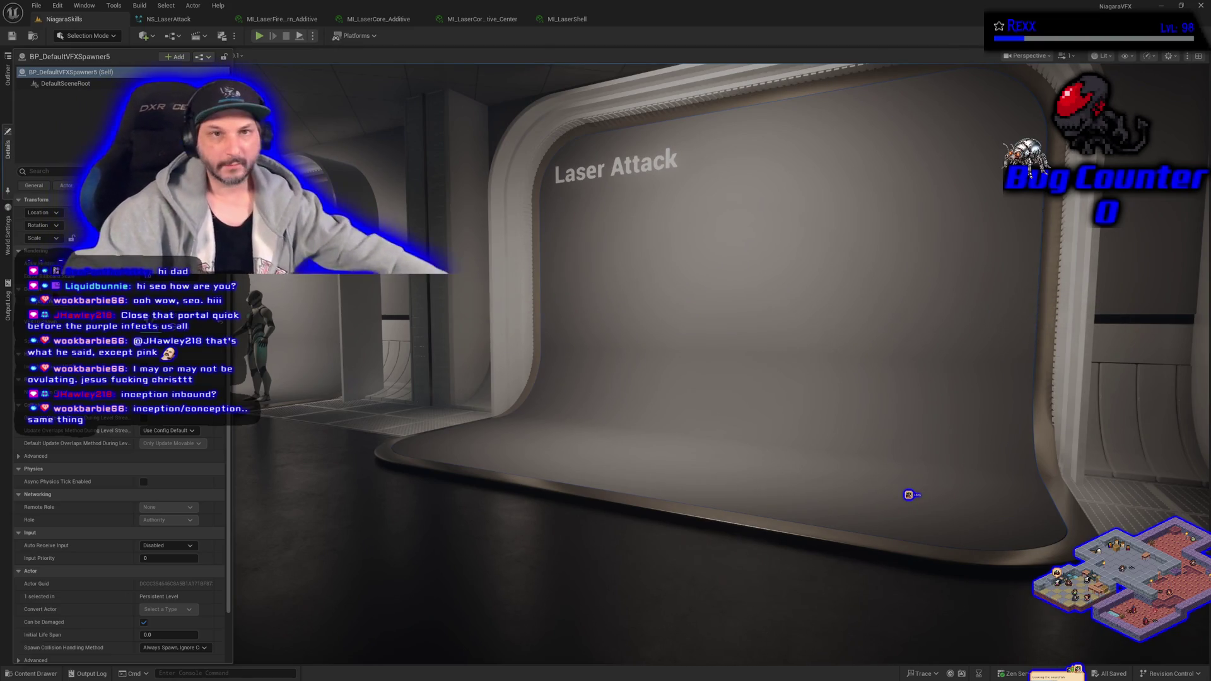
Save NS_LaserAttack and check the VFX spawner's properties in the NiagaraSkills level
click(156, 21)
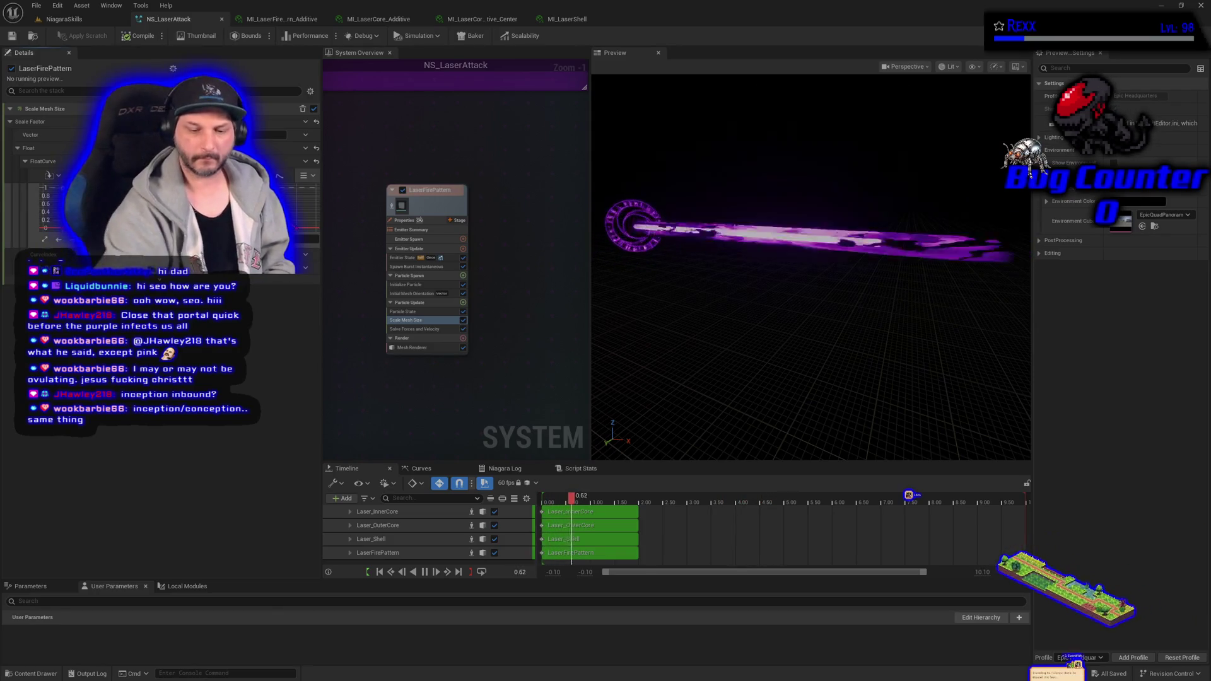
click(11, 36)
click(64, 19)
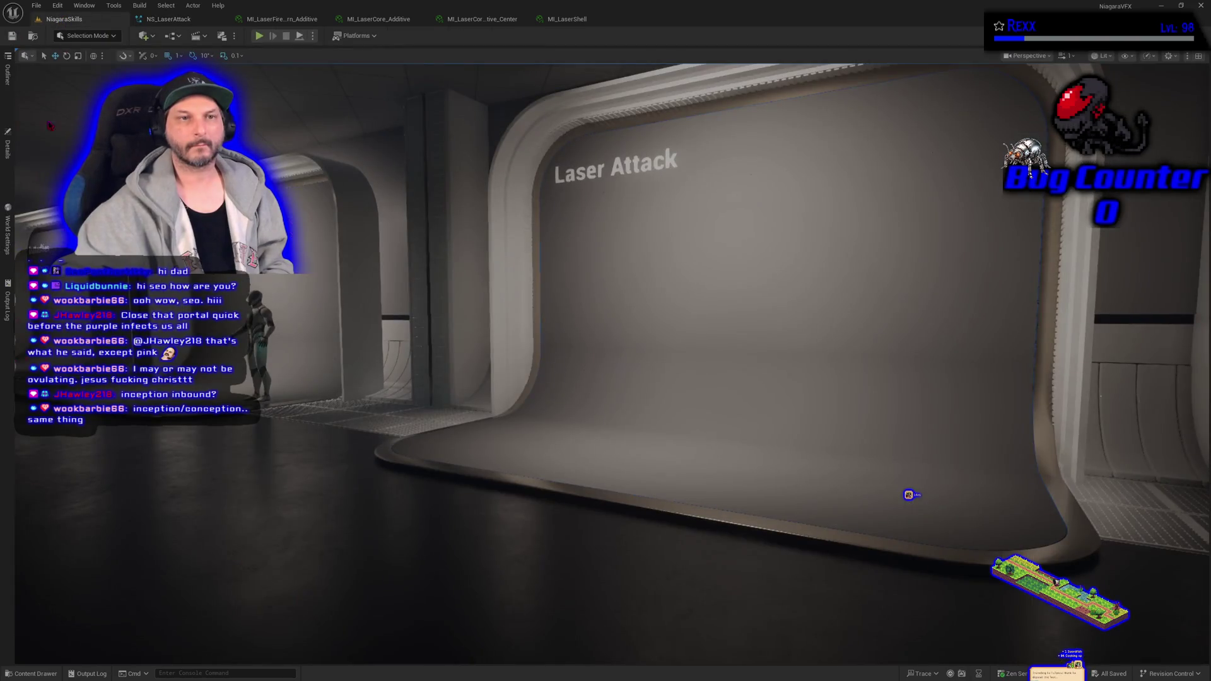
click(10, 157)
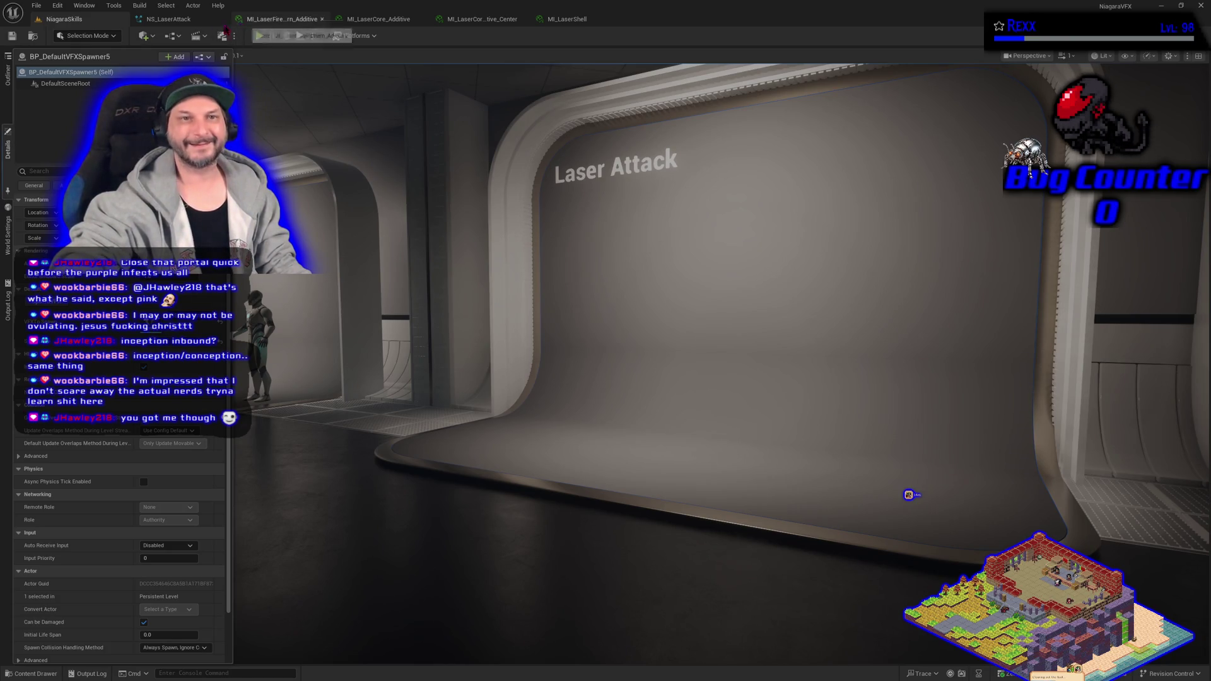
Widen the NS_LaserAttack effect preview, save again, and recheck the spawner's properties
click(168, 19)
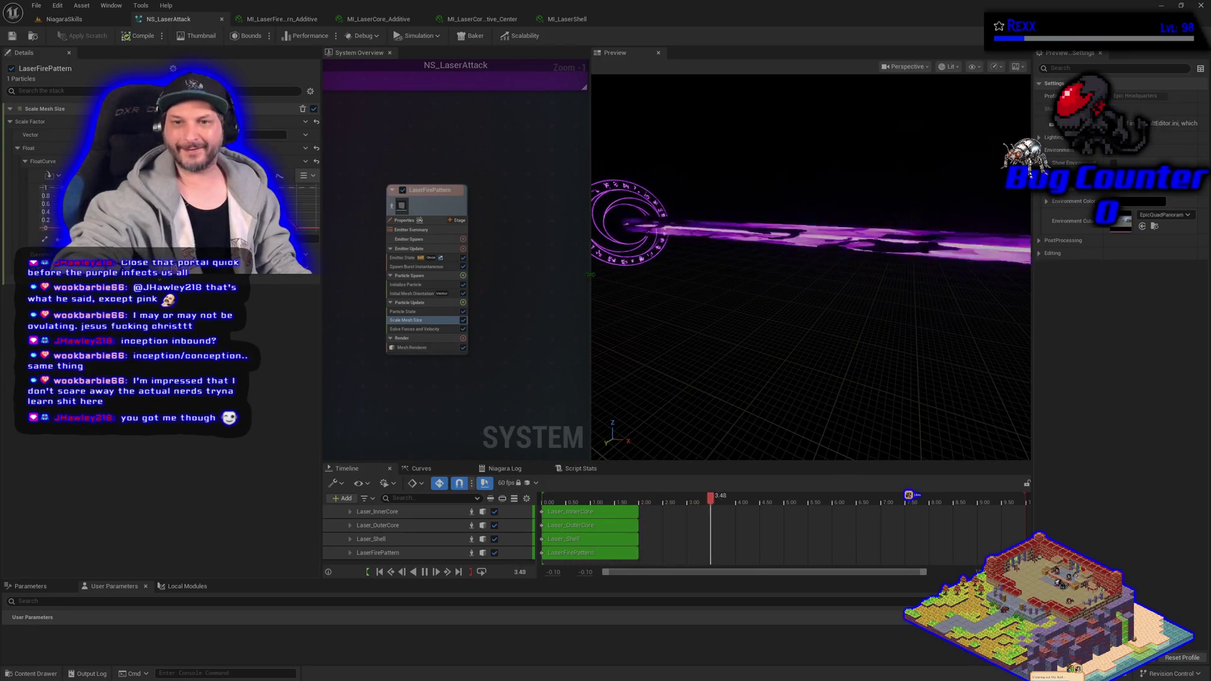
drag(590, 266, 528, 275)
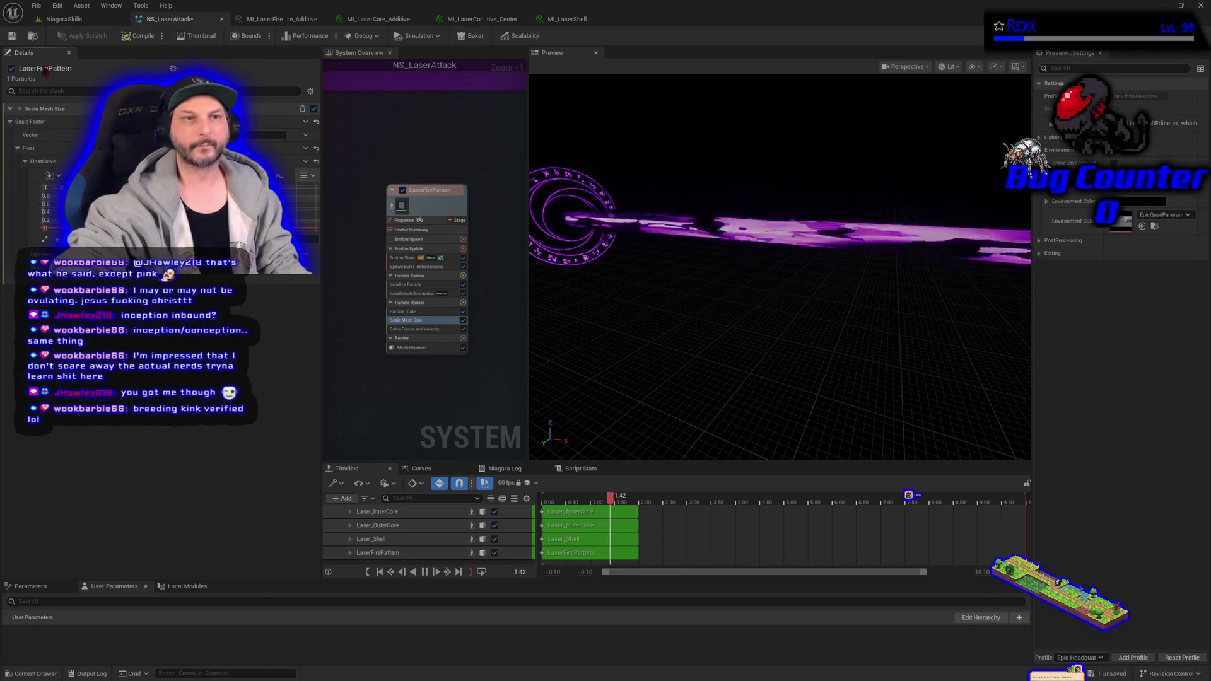
click(11, 36)
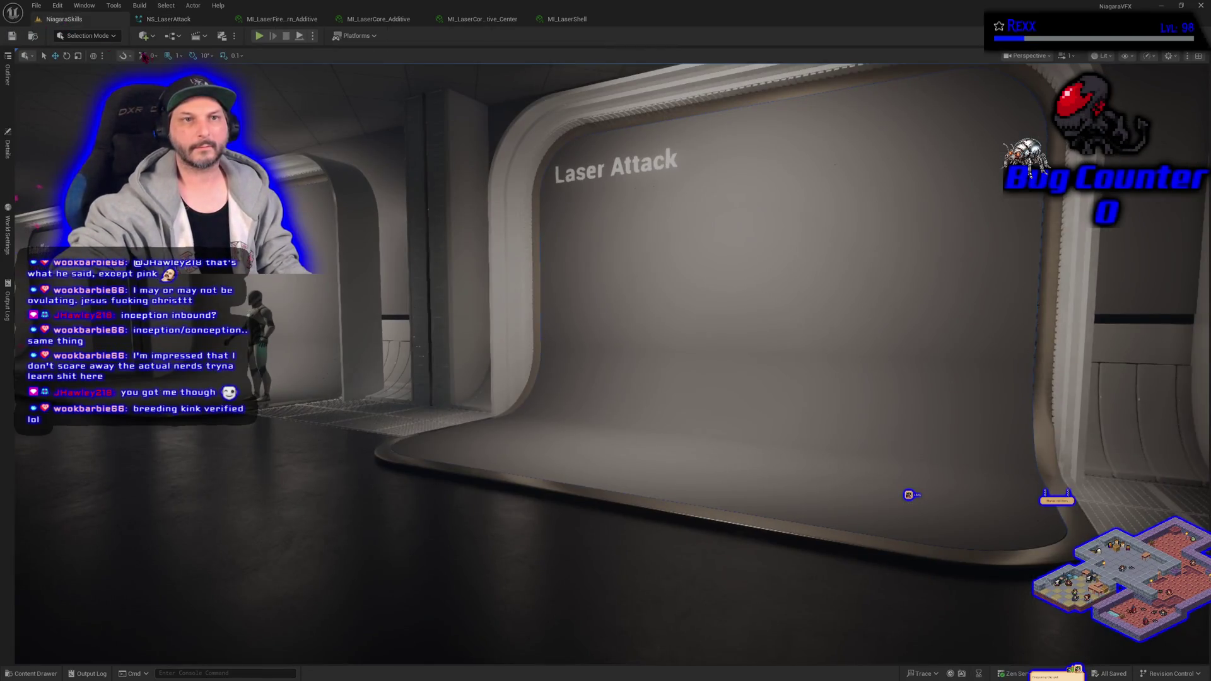
click(10, 159)
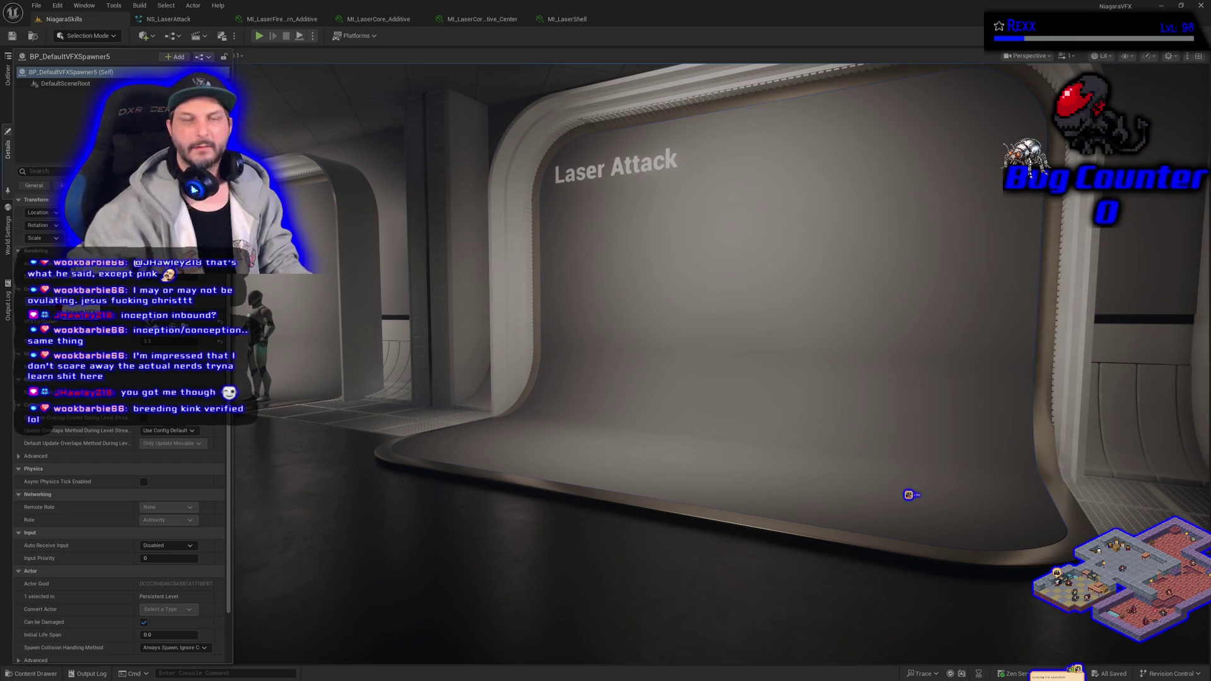
click(162, 24)
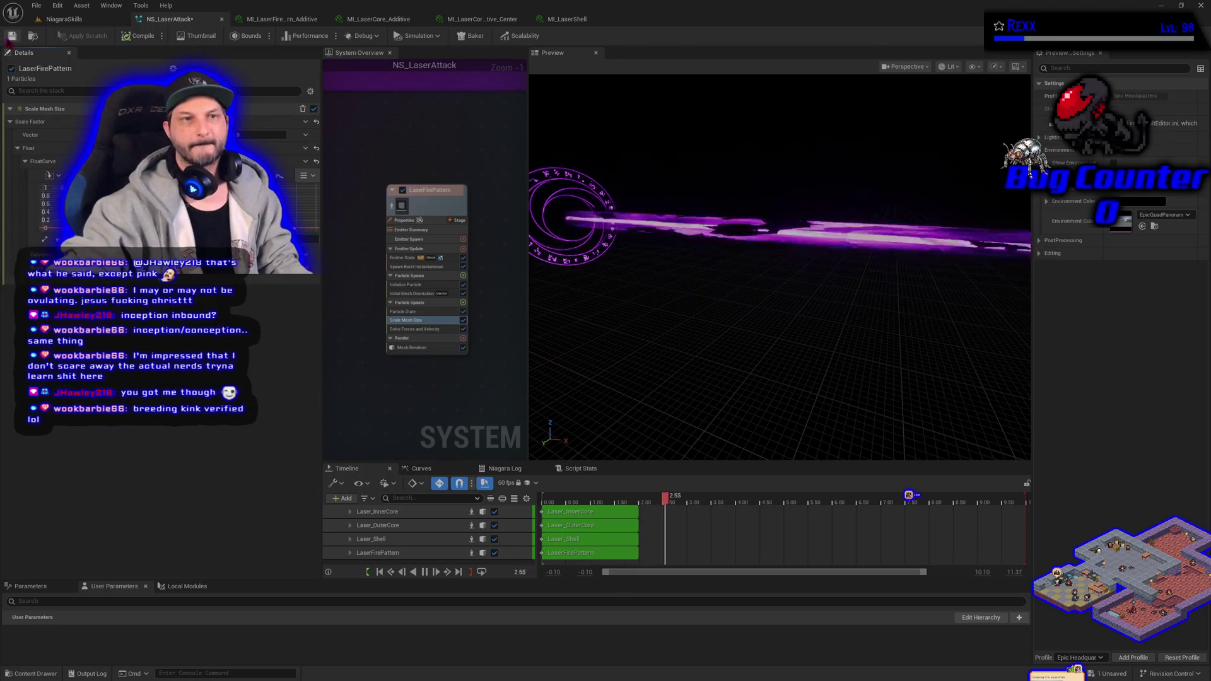
Save NS_LaserAttack with Ctrl+S and check the spawner's properties in the level
key(ctrl+s)
click(63, 19)
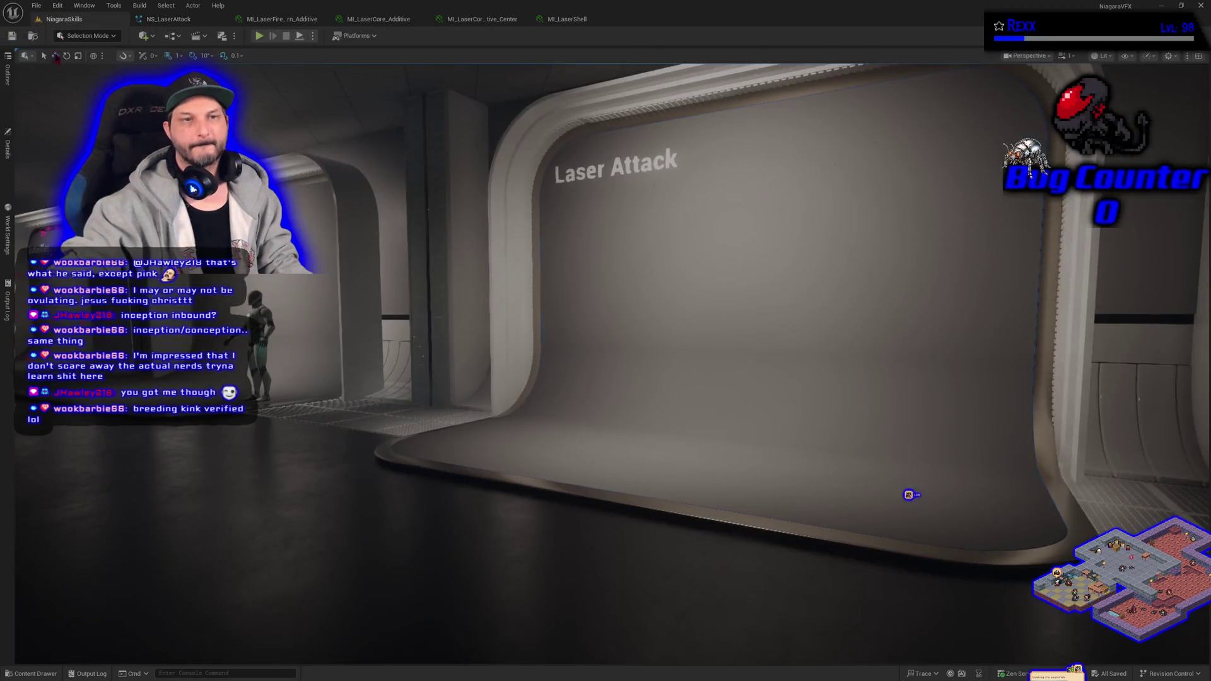
click(7, 144)
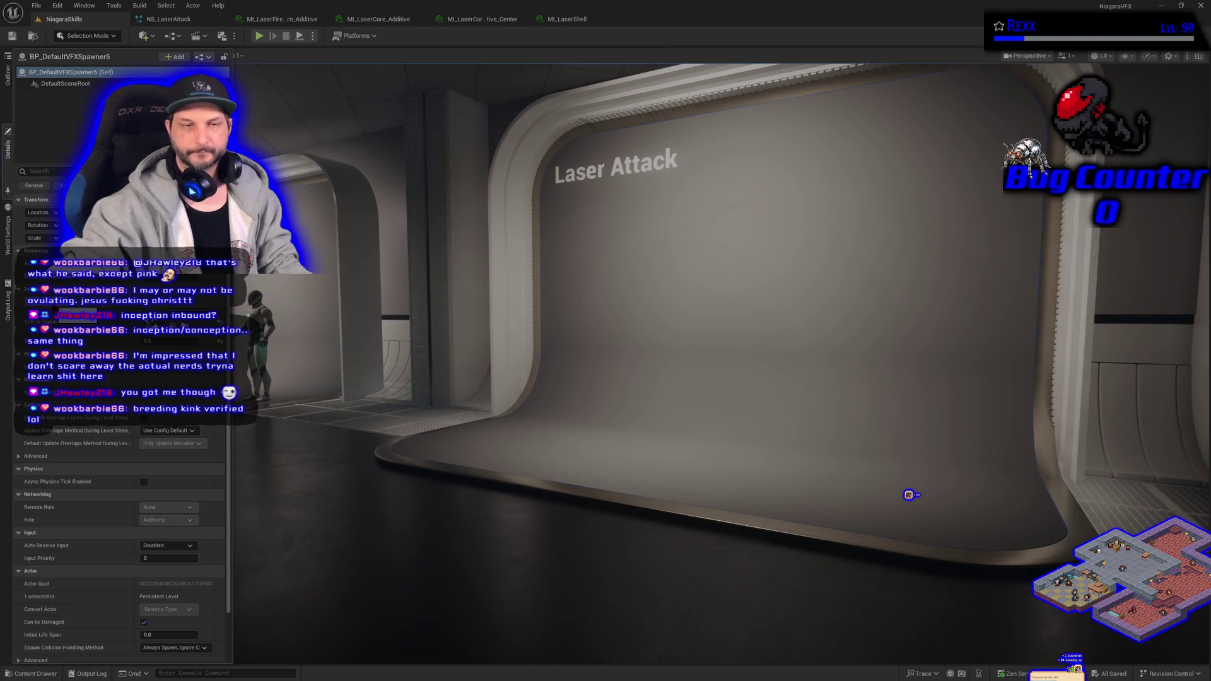
click(154, 25)
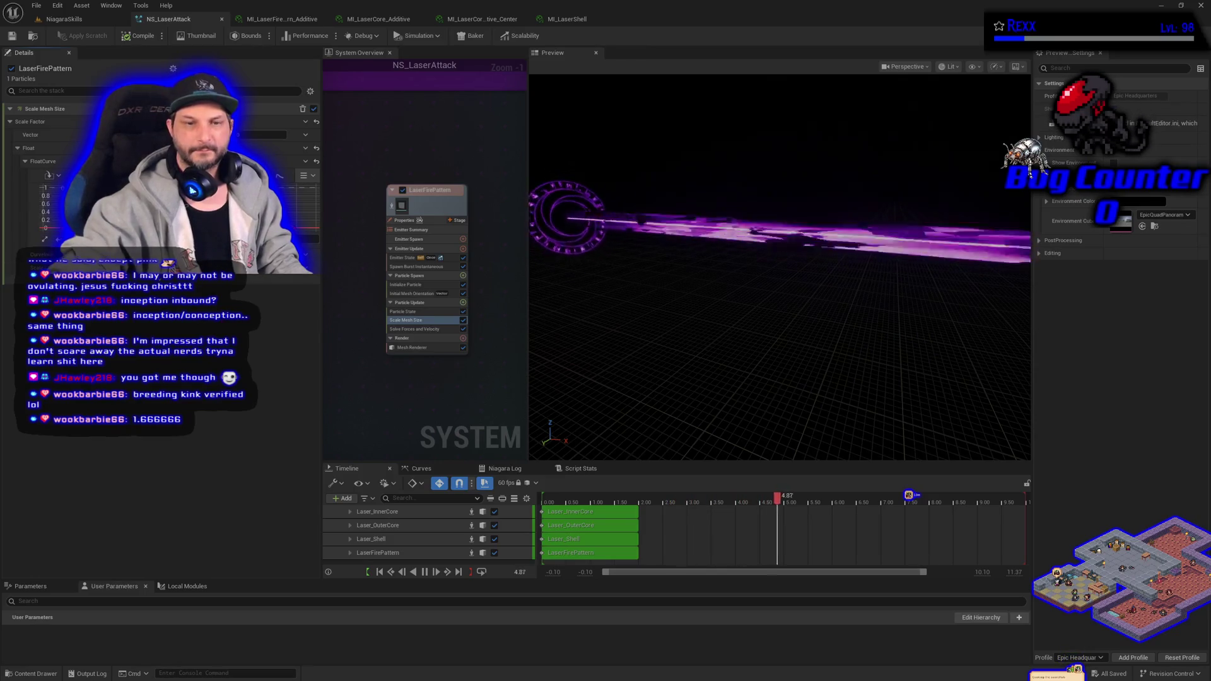
Set LaserFirePattern's Scale Mesh Size vector factor to 1.0 and check the spawner in the level
click(278, 372)
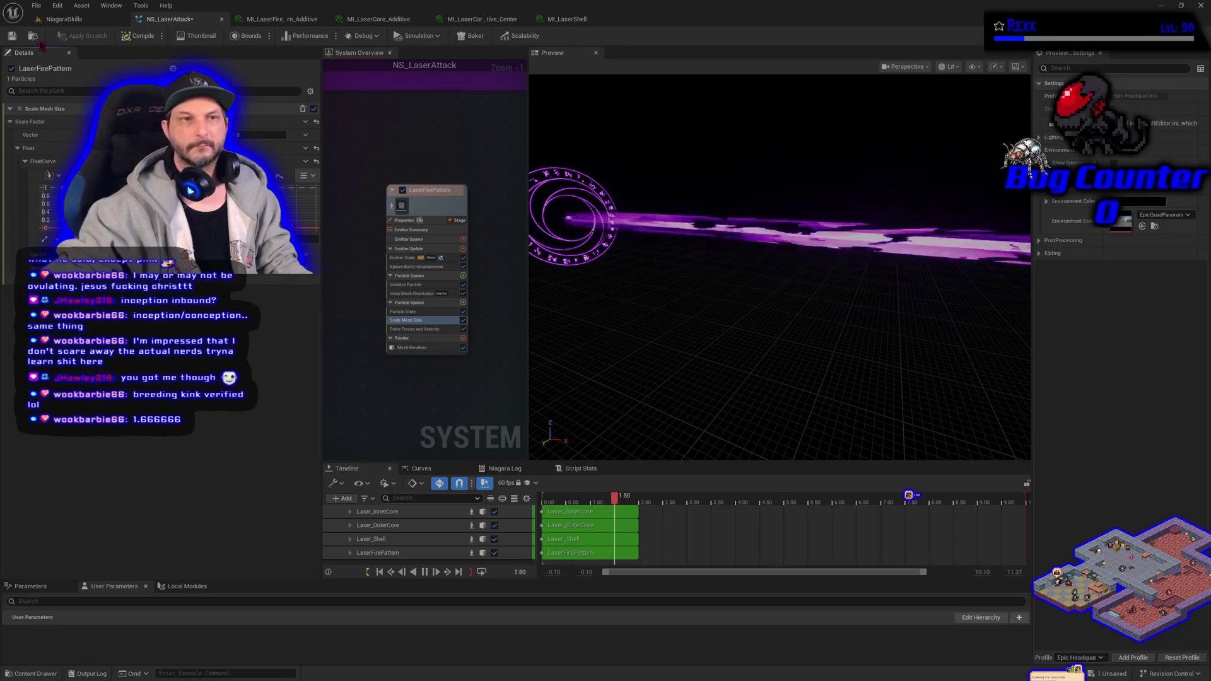
click(85, 21)
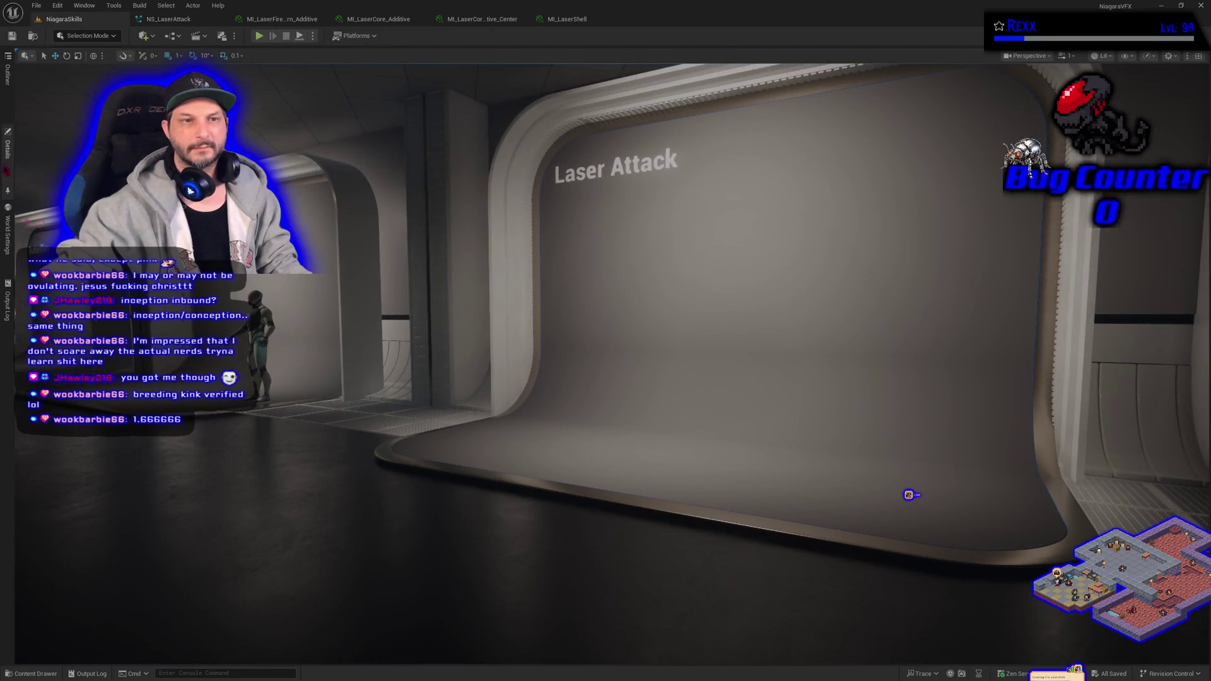
click(8, 149)
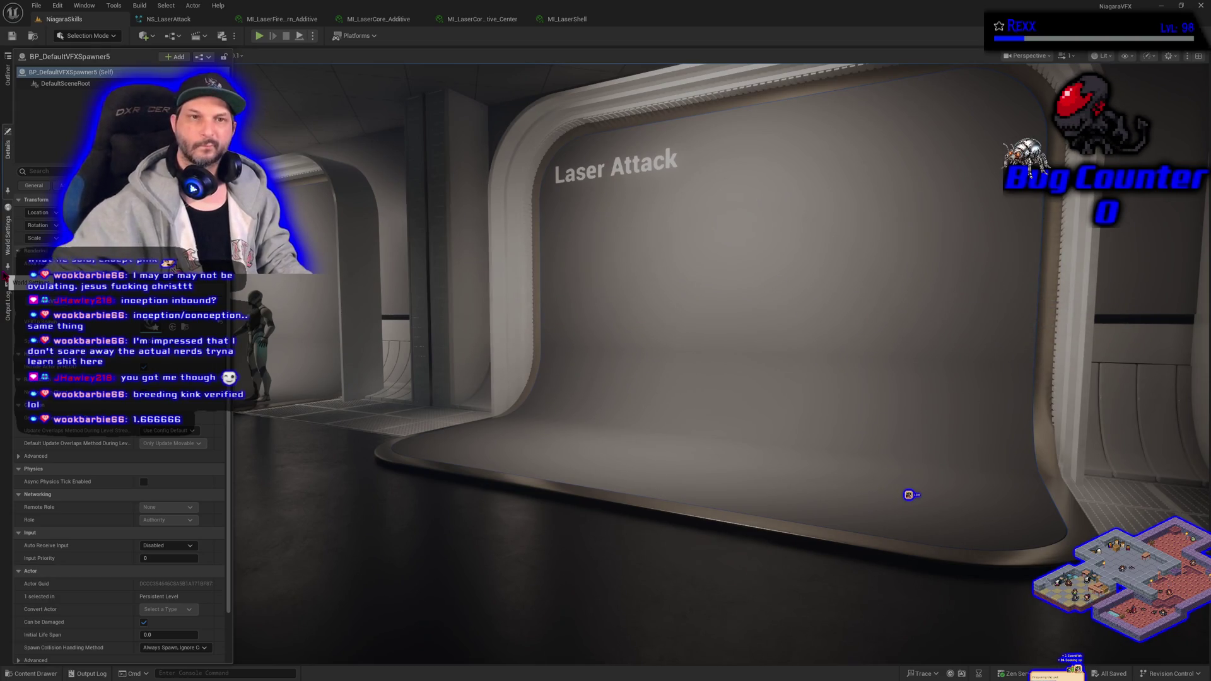
click(151, 19)
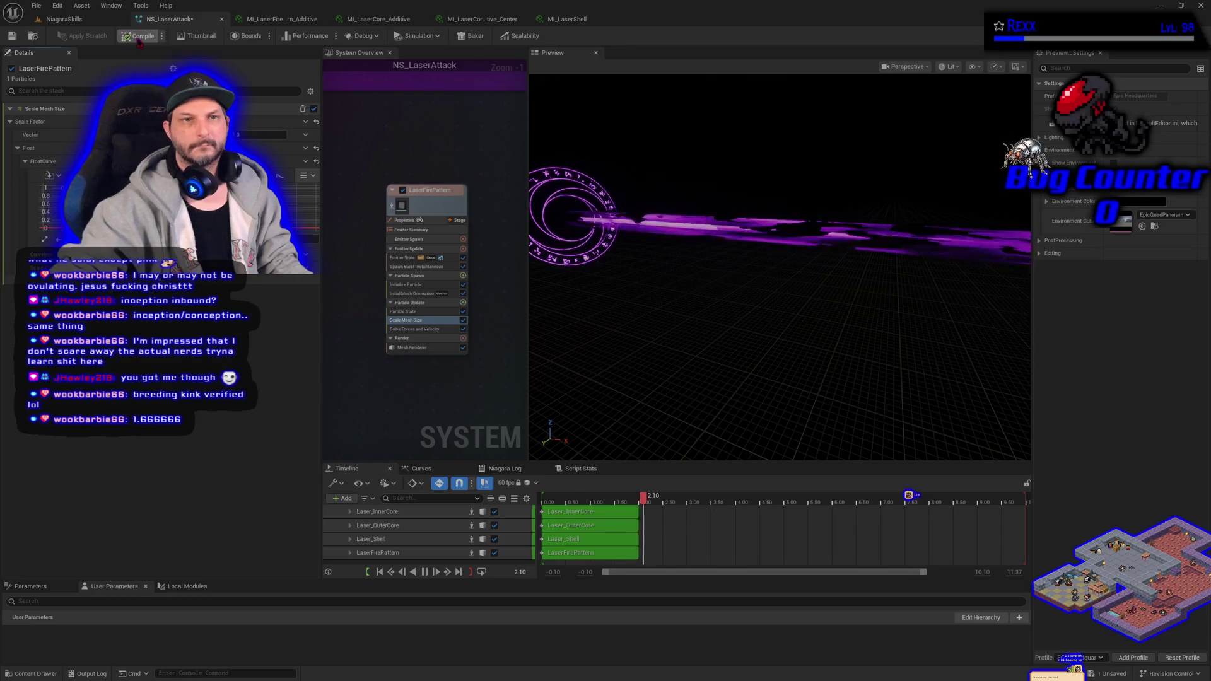
Save and compile NS_LaserAttack, then watch BP_DefaultVFXSpawner5 fire it in the NiagaraSkills level
click(57, 23)
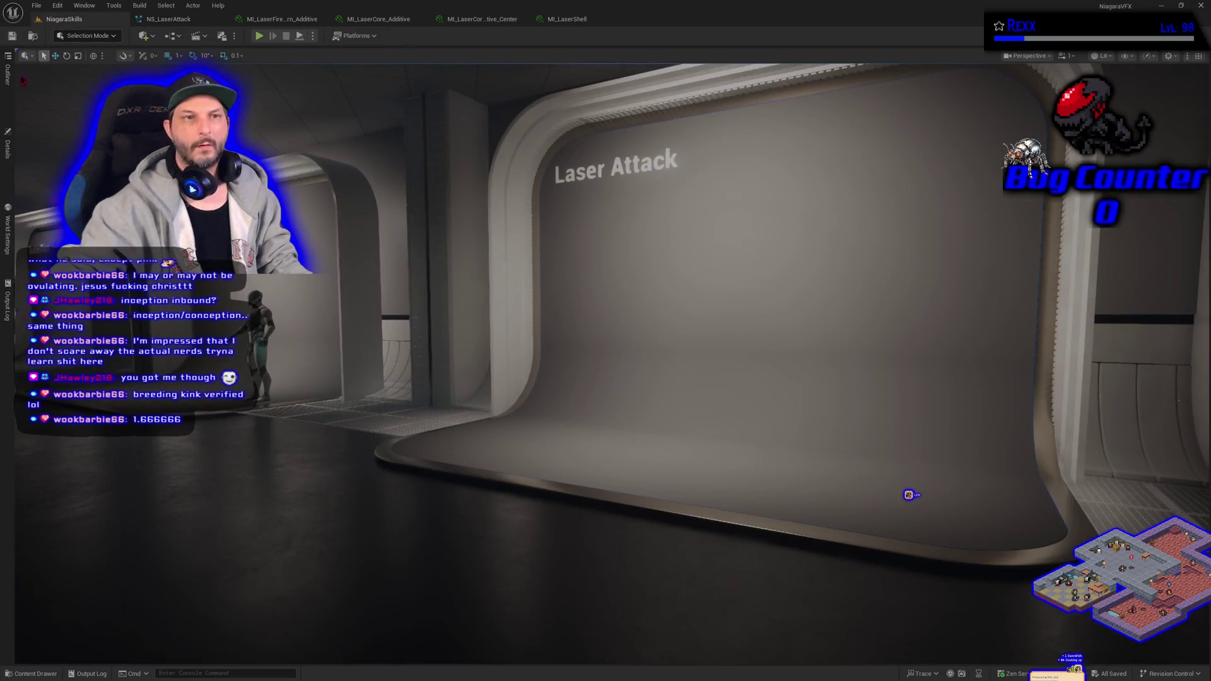
click(8, 149)
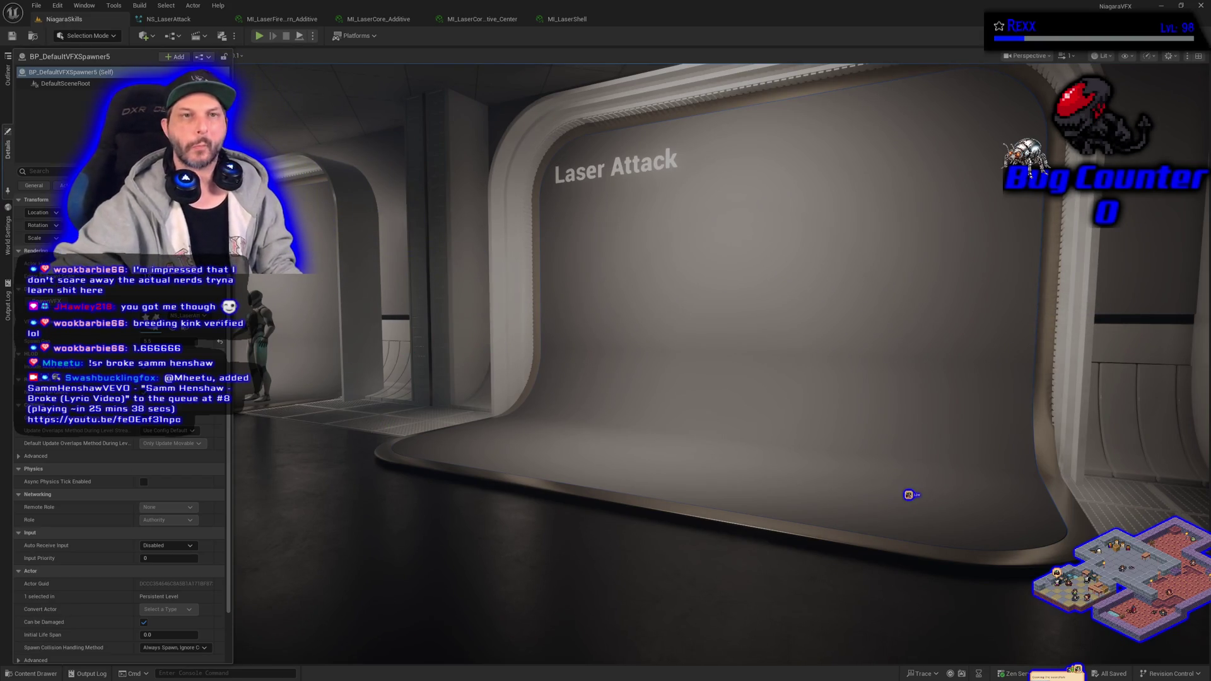
click(167, 20)
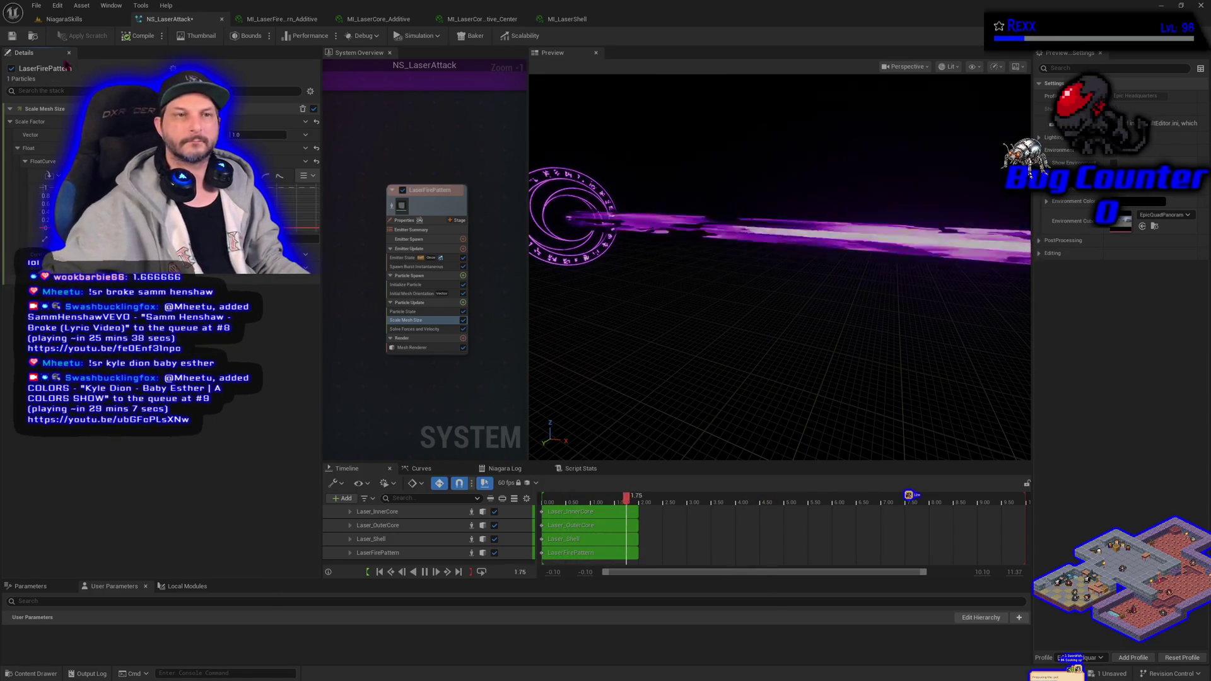
click(12, 36)
click(81, 24)
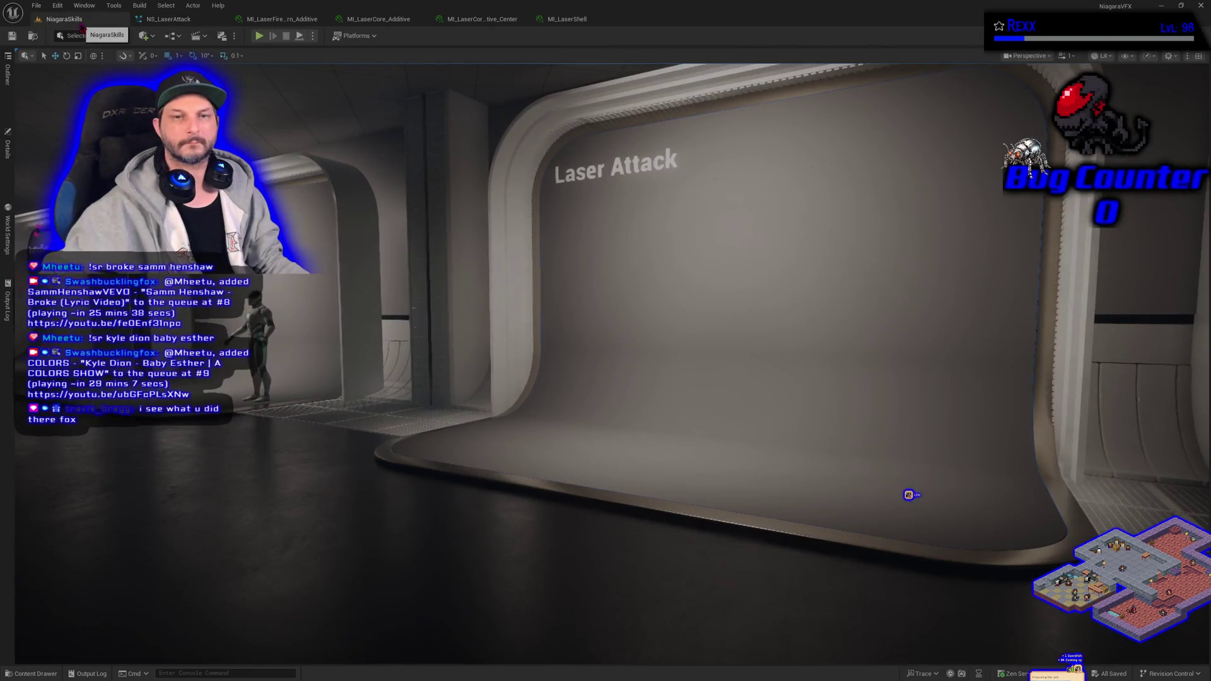
click(9, 150)
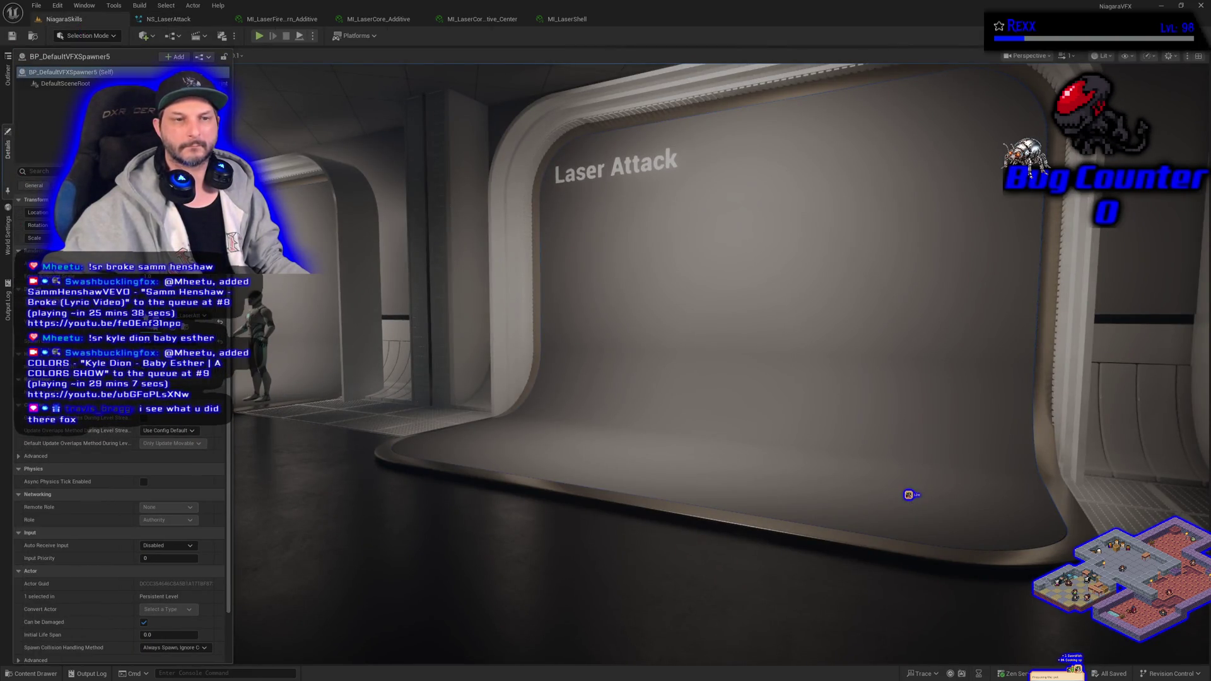